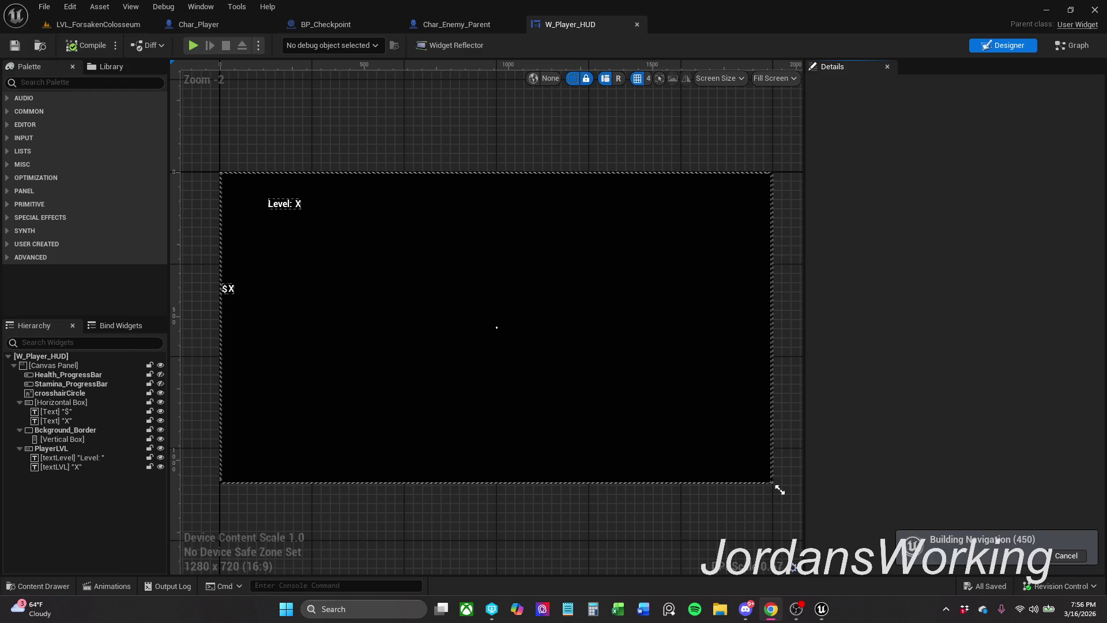
- Switch from the W_Player_HUD widget to the LVL_ForsakenColosseum level tab
left_click(112, 24)
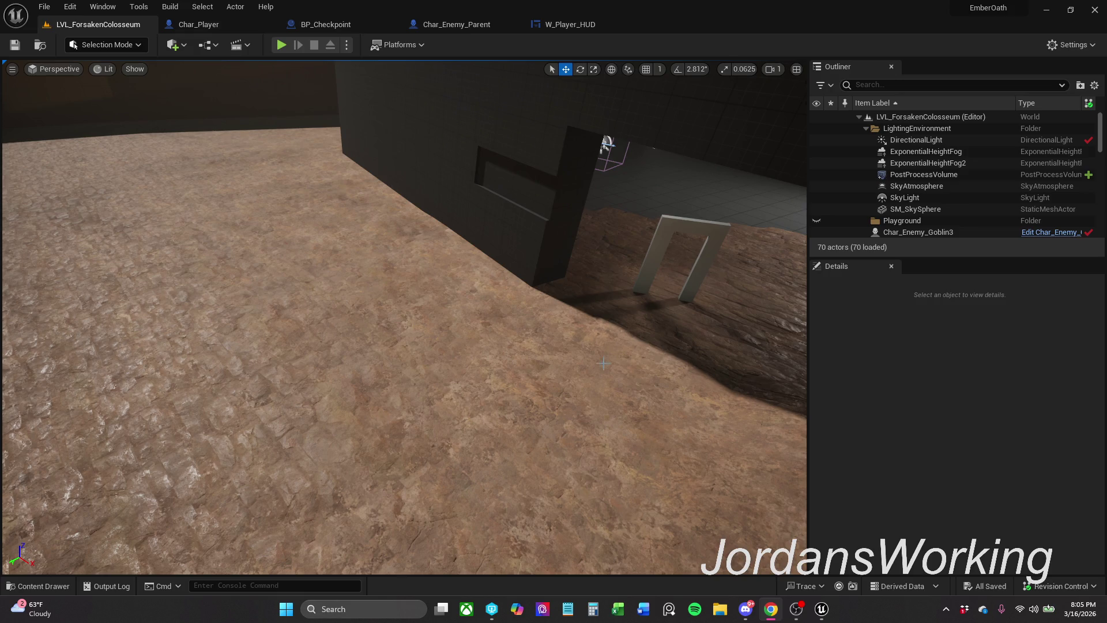
- Fly through the lit doorway and select Char_Enemy_Goblin5 and Char_Enemy_Goblin7 in the viewport
key("s")
key("s")
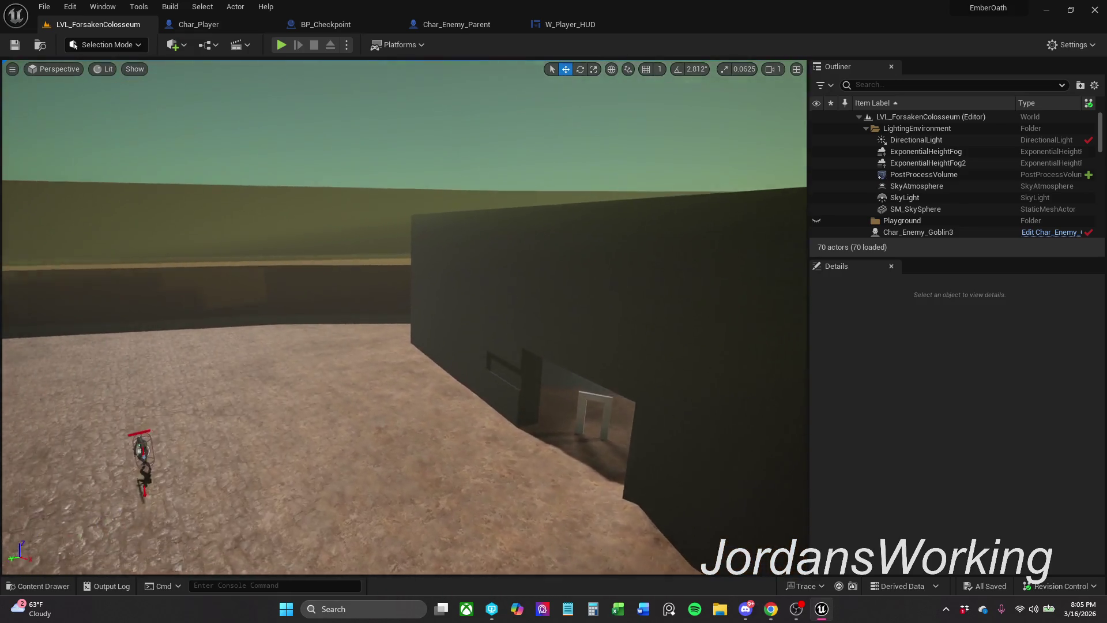
key("a")
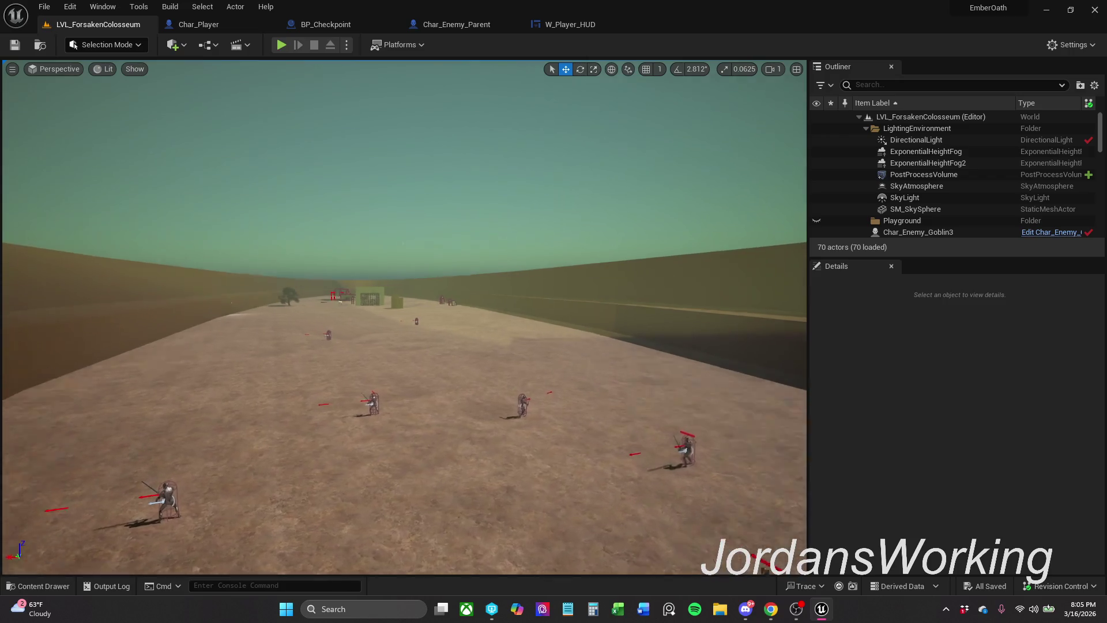
key("s")
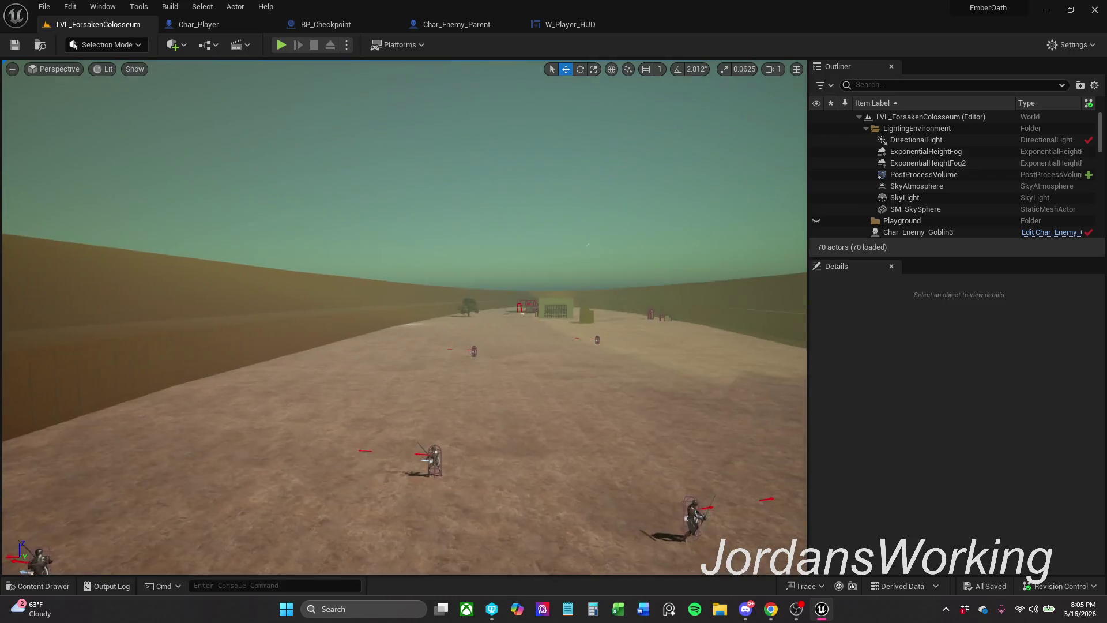
key("d")
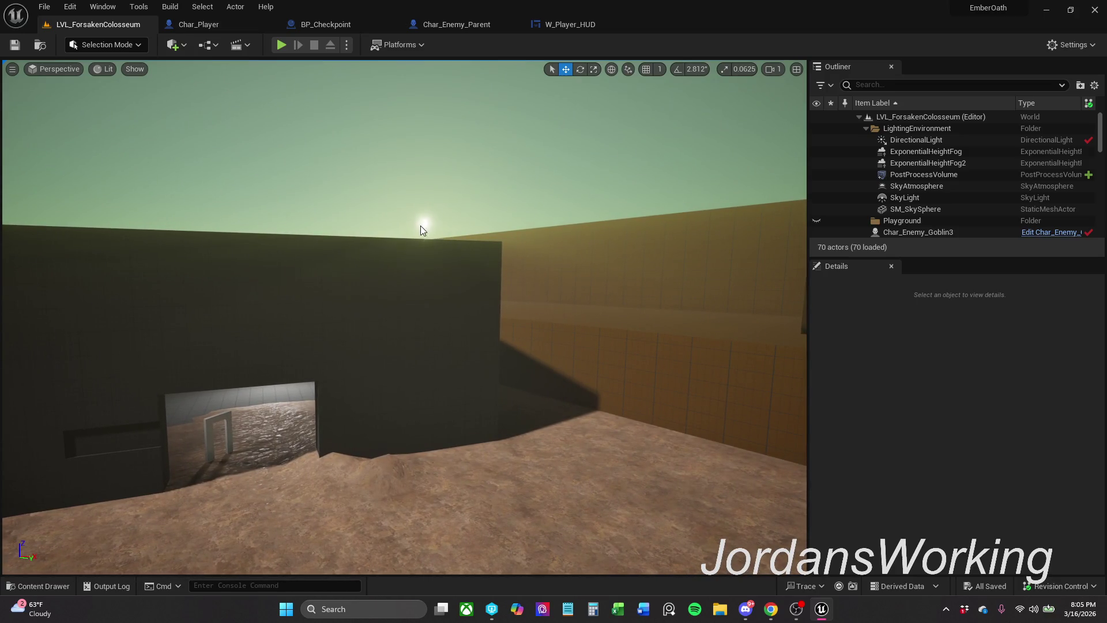
key("w")
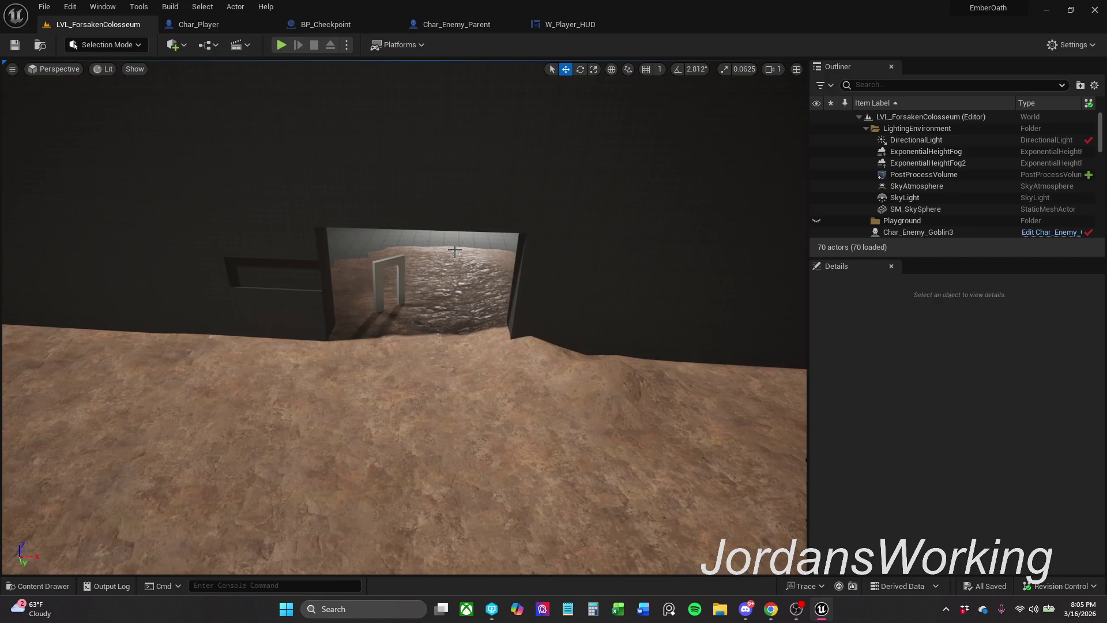
key("w")
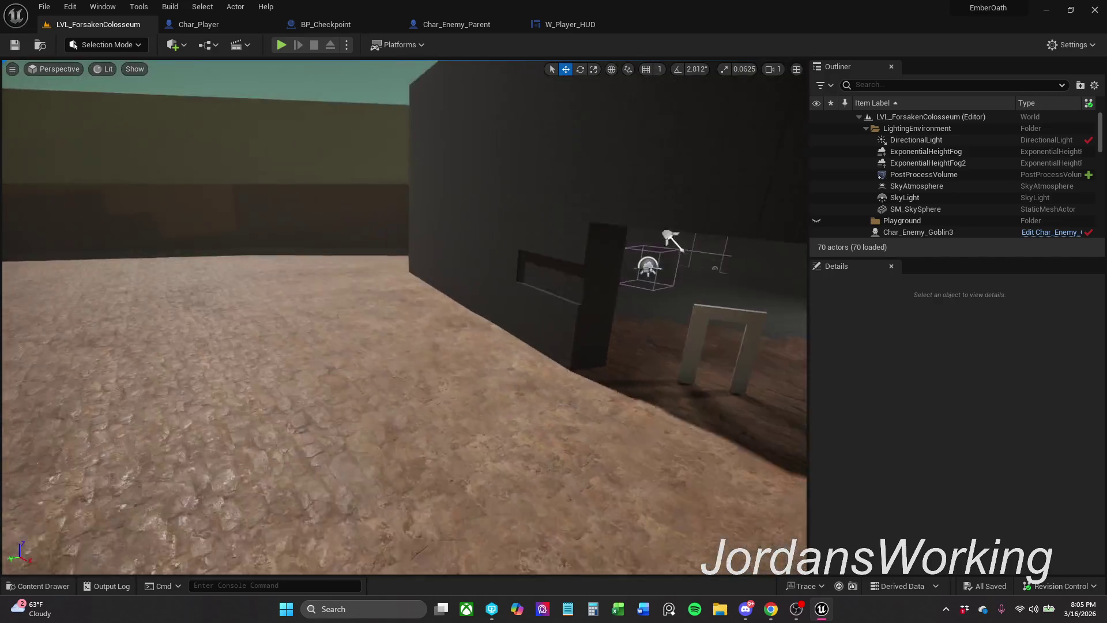
key("w")
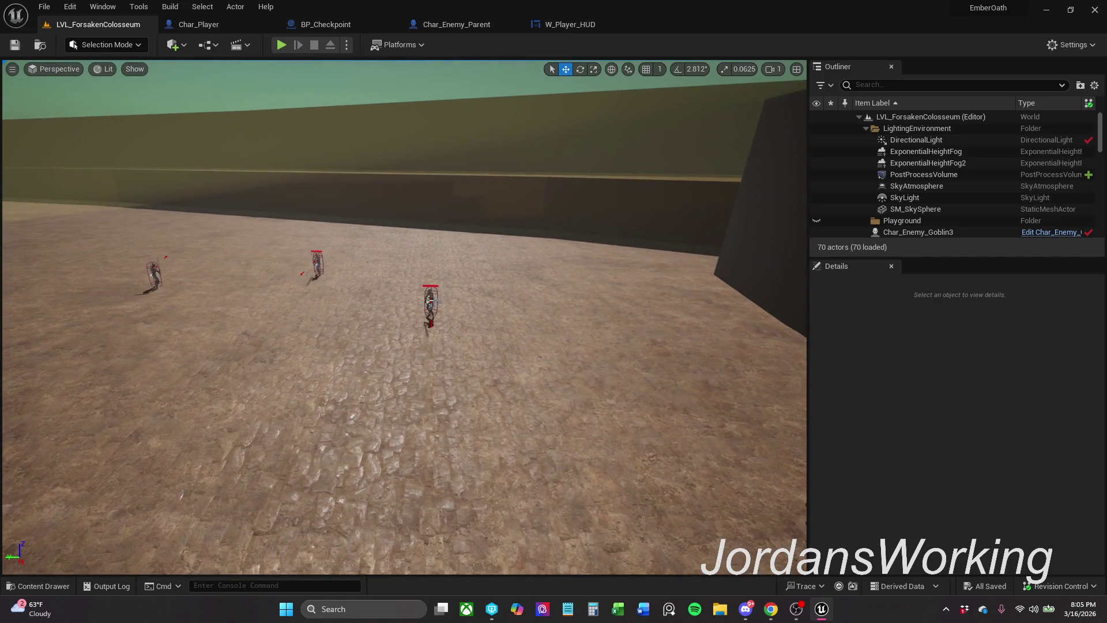
left_click(428, 301)
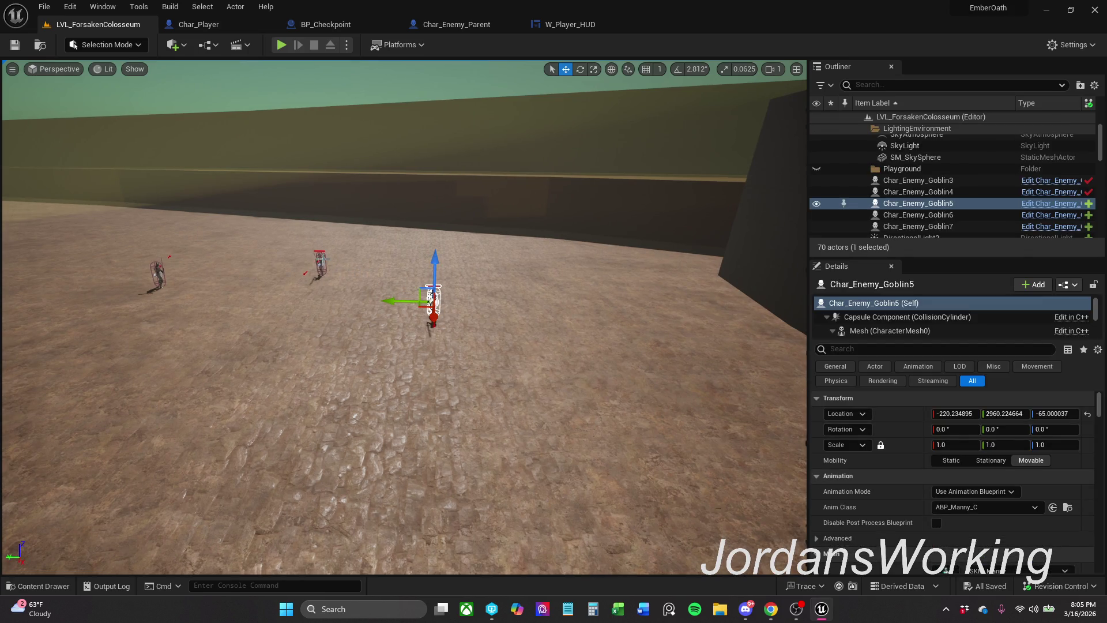
left_click(321, 259, "ctrl")
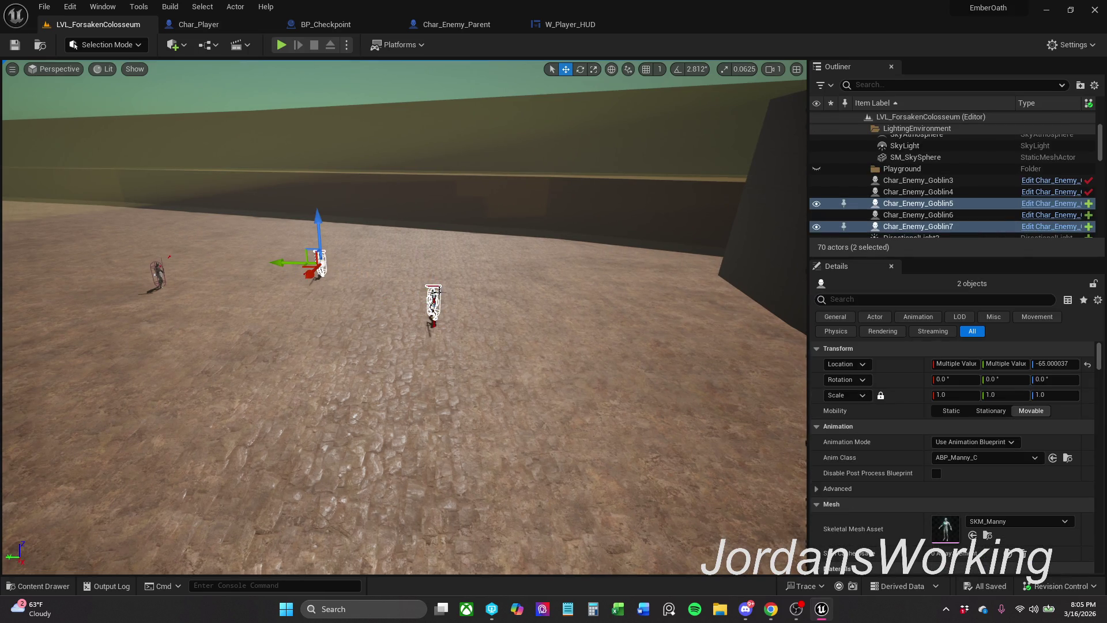
- Extend the selection in the Outliner to Char_Enemy_Goblin3 through Char_Enemy_Goblin7
key("s")
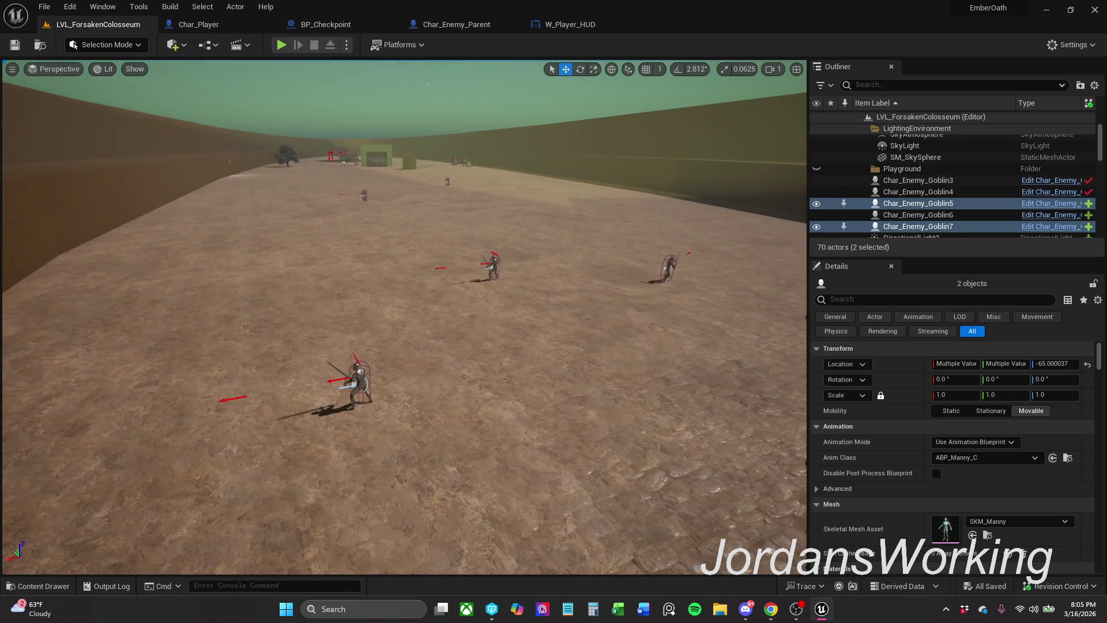
left_click_drag(566, 279, 568, 279)
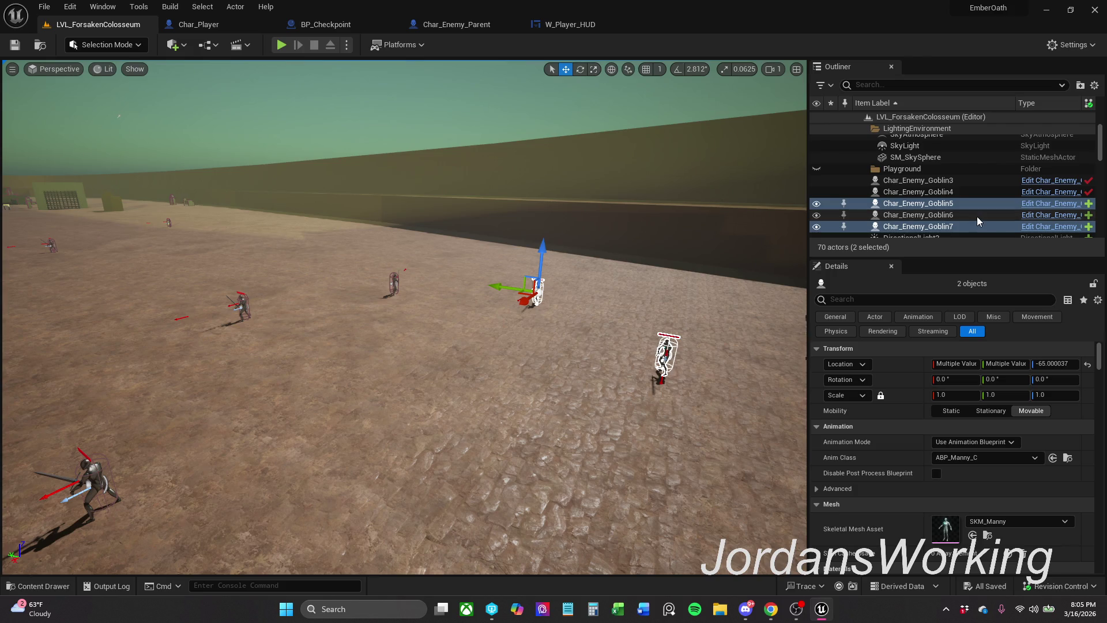
left_click(970, 226)
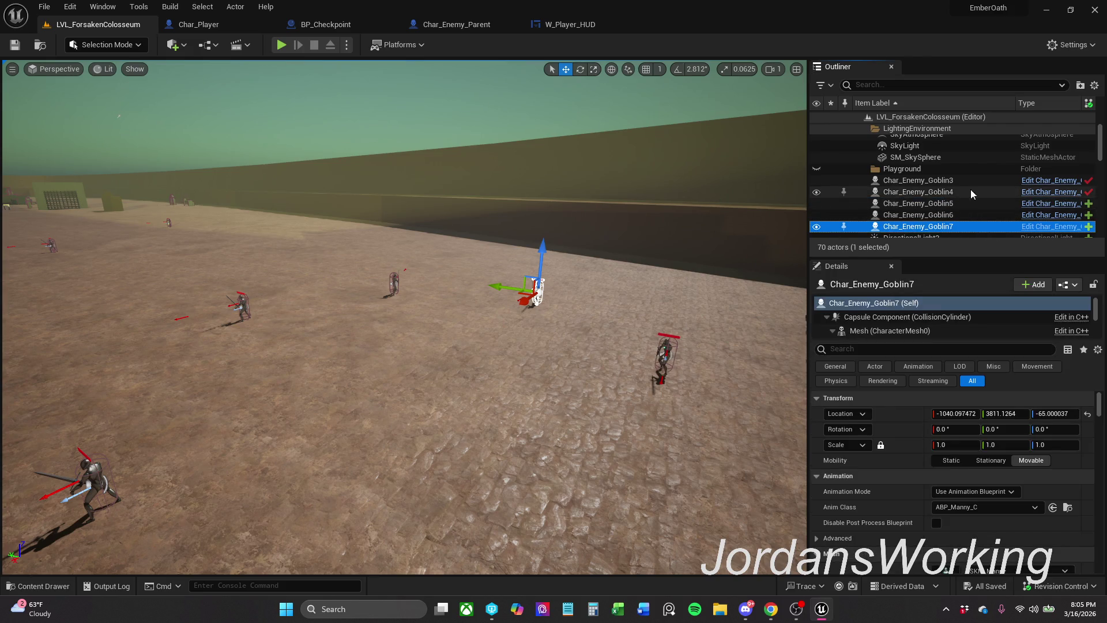
left_click(973, 182, "shift")
- Delete the five selected goblins and the extra Char_Enemy_Goblin actor
key("Delete")
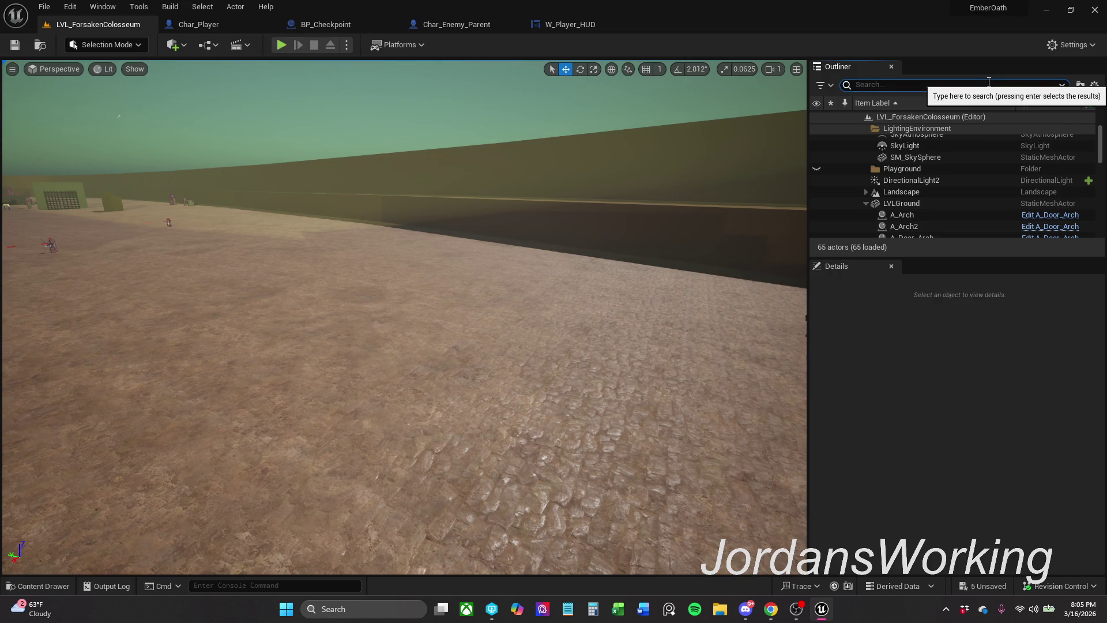
type("pa")
left_click(929, 150)
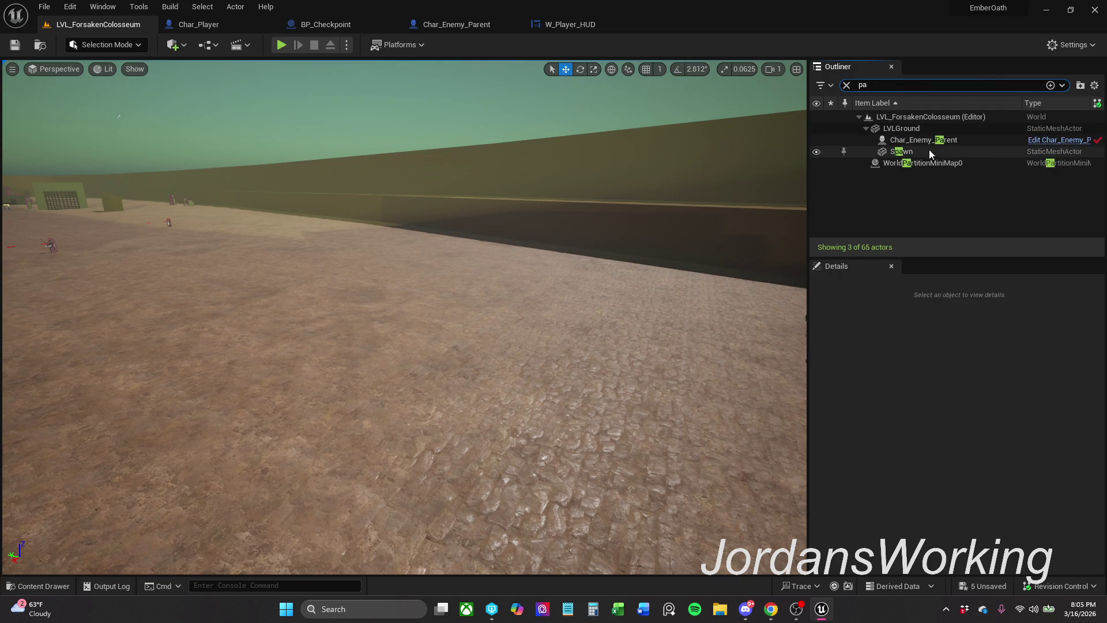
double_click(950, 141)
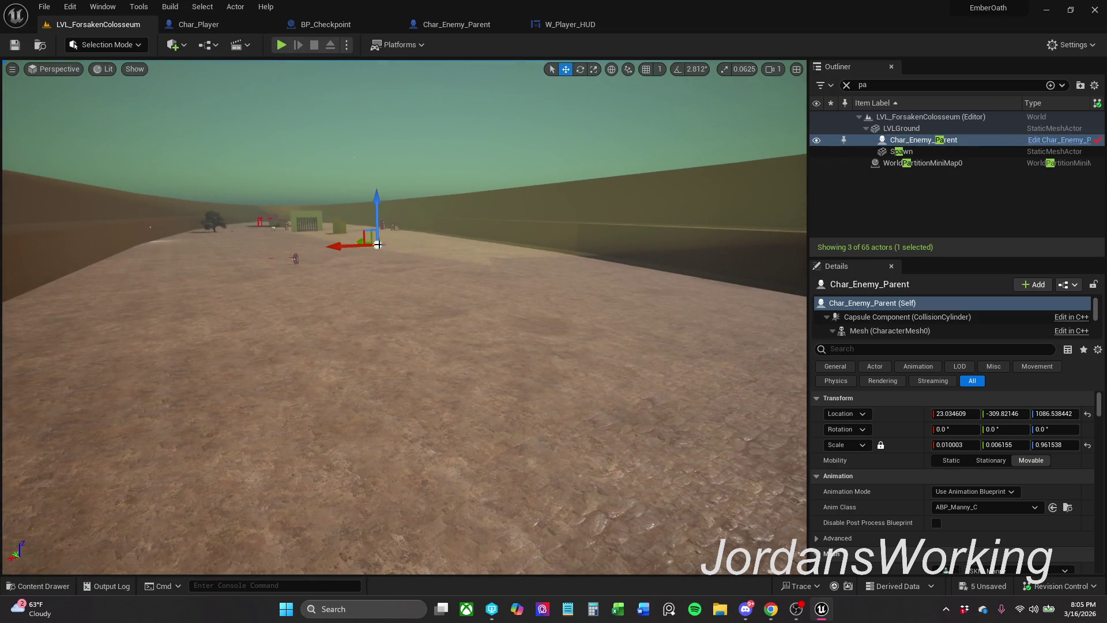
left_click(296, 258)
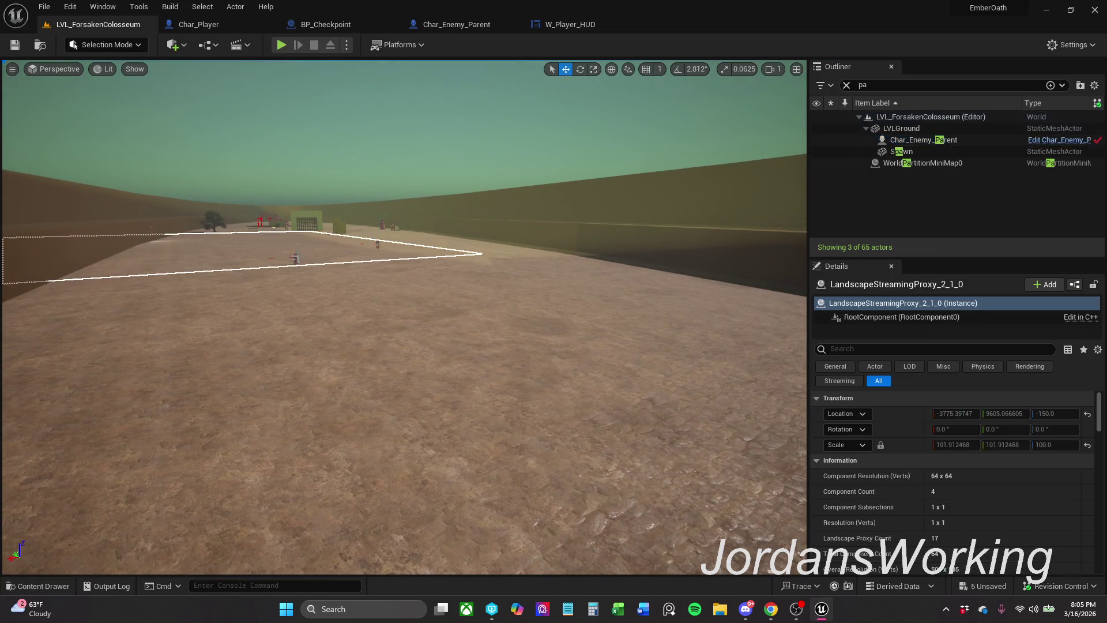
left_click(290, 258)
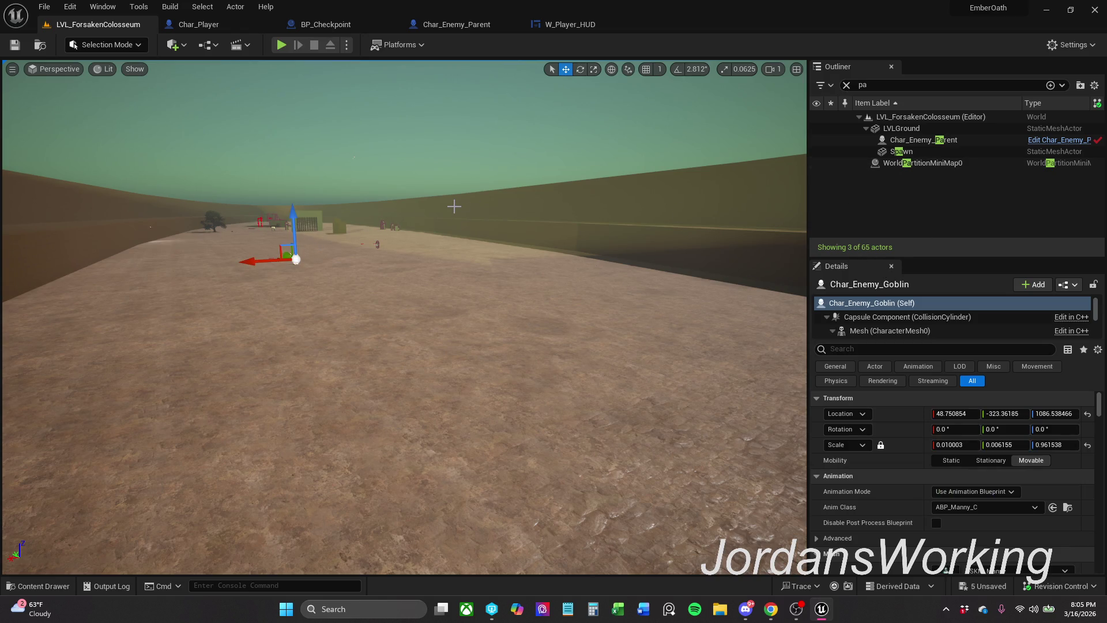
key("Delete")
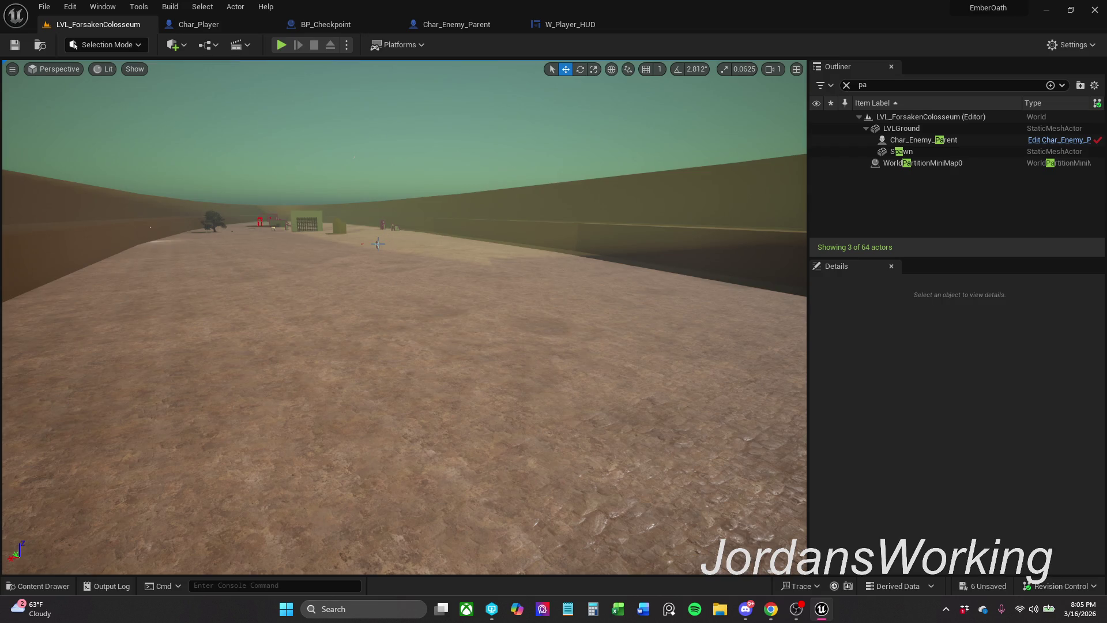
- Nudge Char_Enemy_Parent to 41.8, -340.3, 1086.5 and clear the Outliner filter
left_click(377, 244)
mouse_move(371, 244)
left_mouse_down()
mouse_move(356, 320)
mouse_move(358, 302)
mouse_move(386, 293)
left_mouse_up()
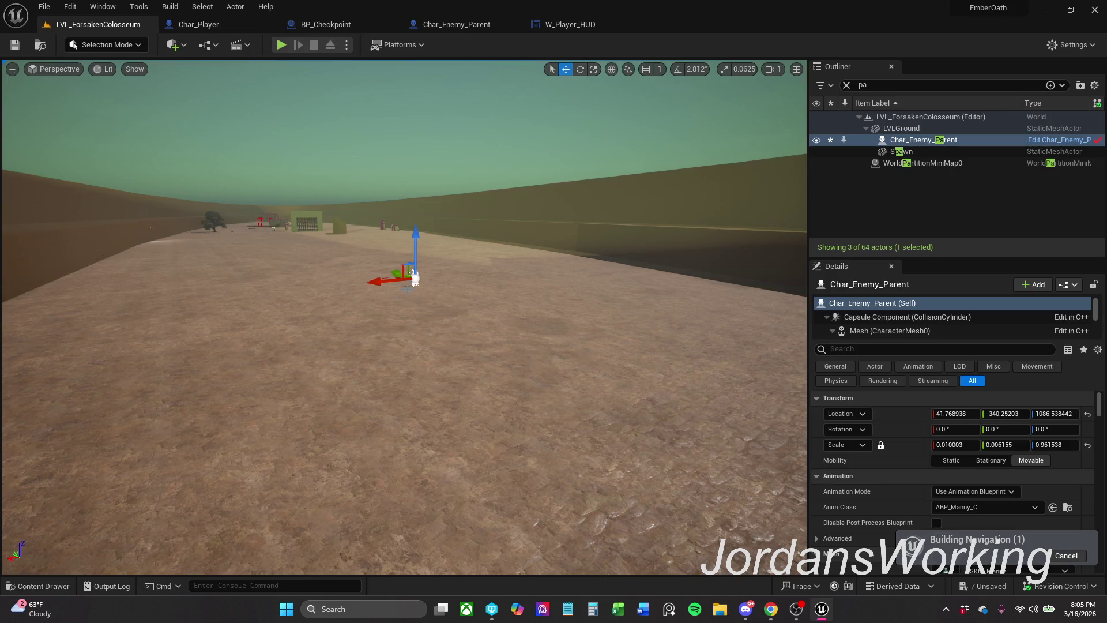
left_click(847, 86)
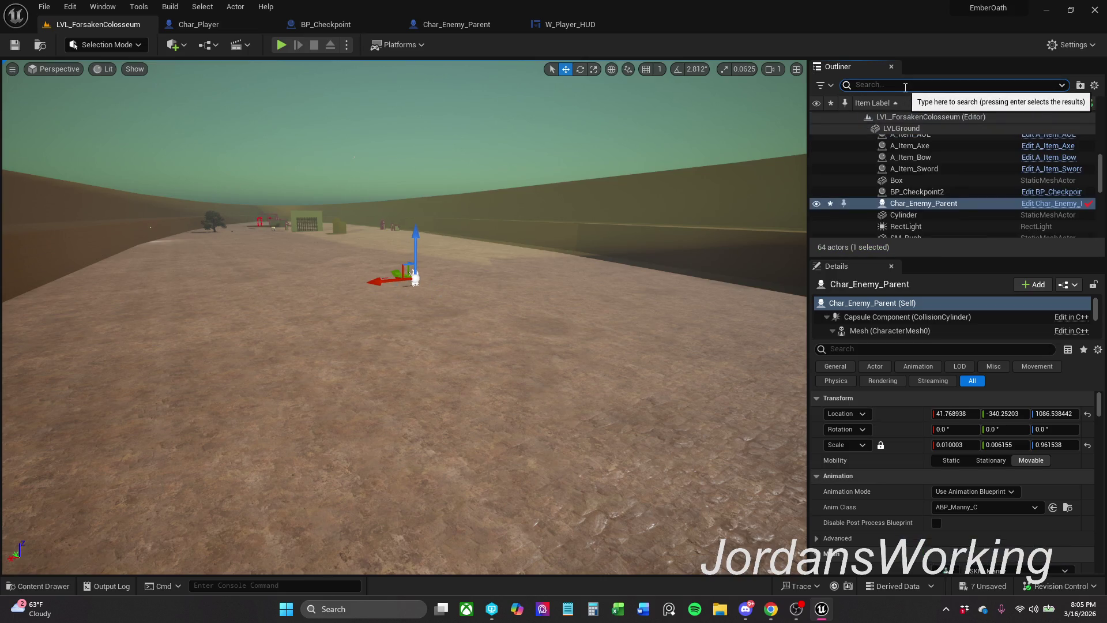
- Find BP_Patrol_Route in the _MyContent folder and place one in the arena
type("rou")
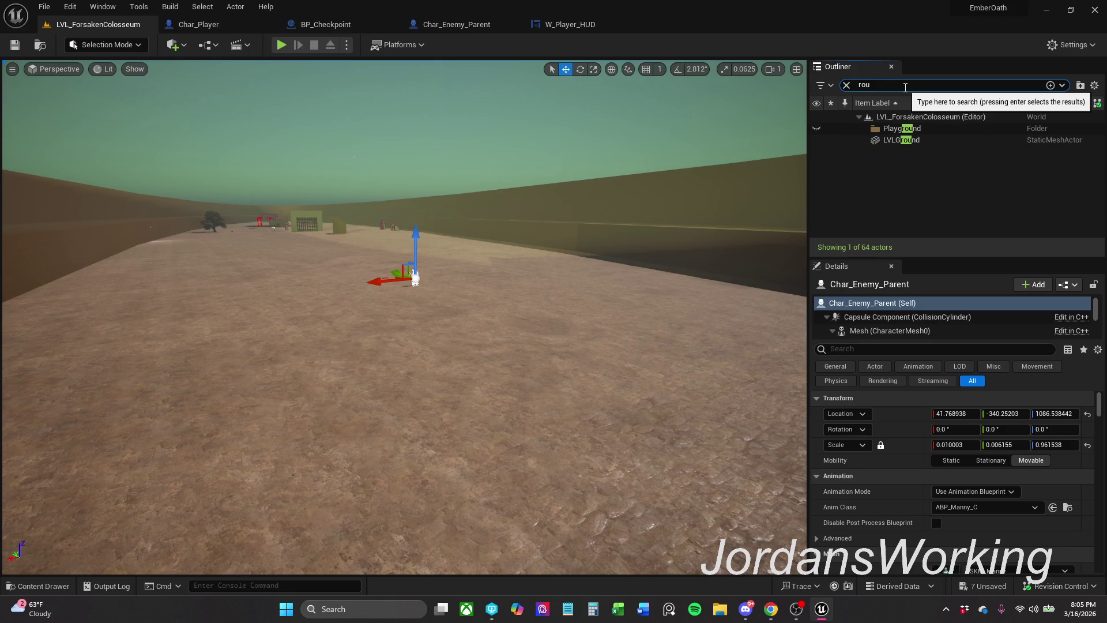
left_click(846, 85)
left_click(38, 586)
left_click(327, 426)
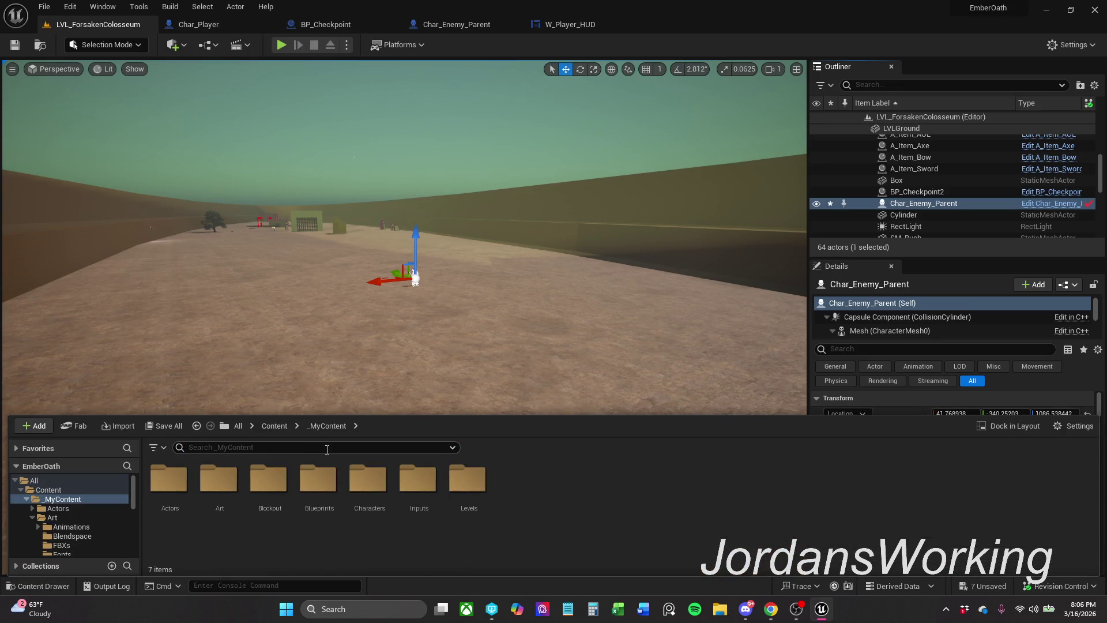
type("patr")
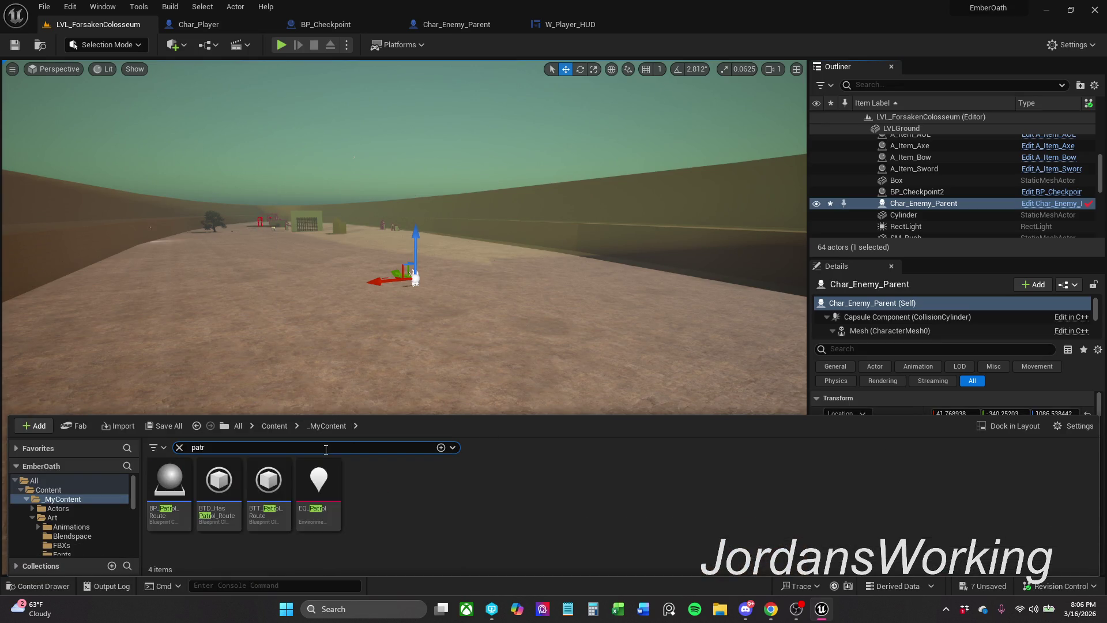
left_click(169, 484)
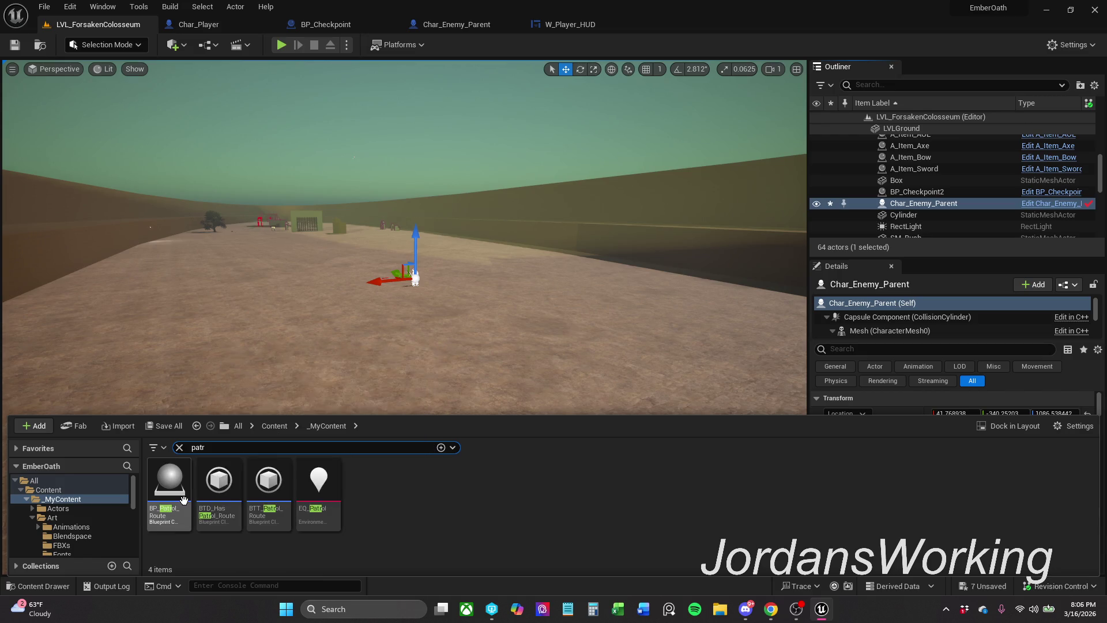
mouse_move(214, 419)
left_mouse_down()
mouse_move(309, 299)
mouse_move(332, 303)
left_mouse_up()
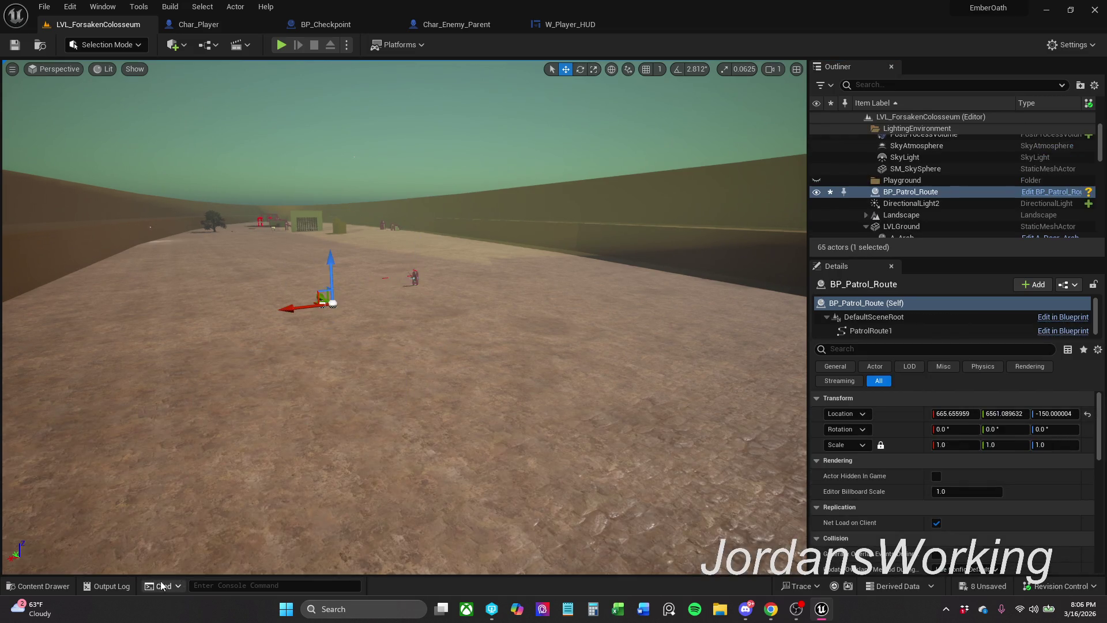
- Rename the asset to A_Patrol_Route, check it out, and shift the placed actor along X
left_click(54, 586)
key("F2")
key("Home")
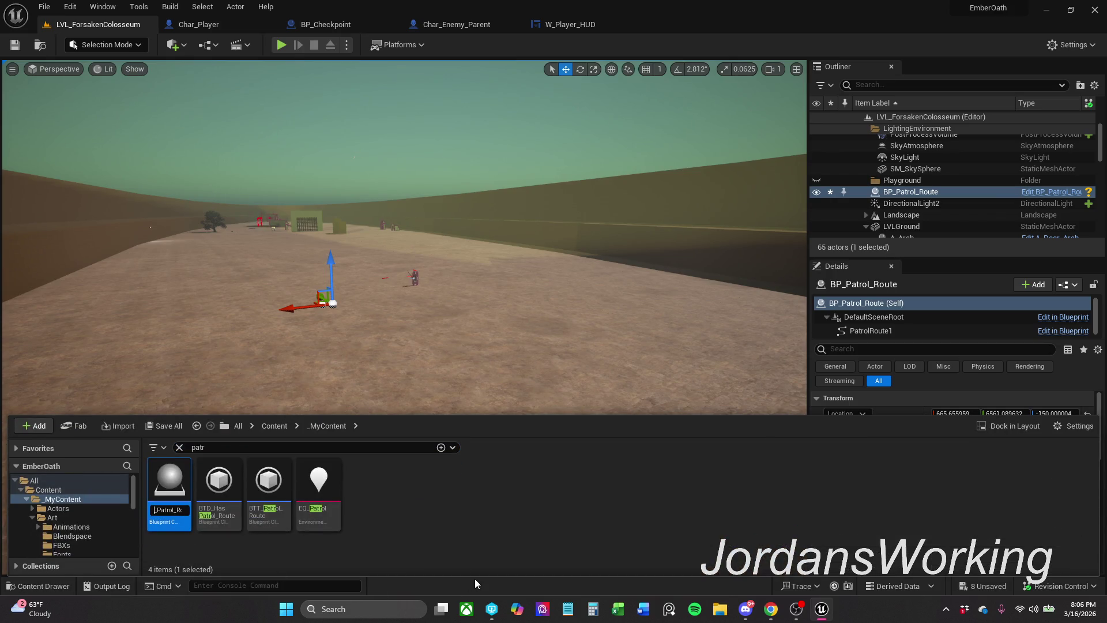
type("A")
key("Return")
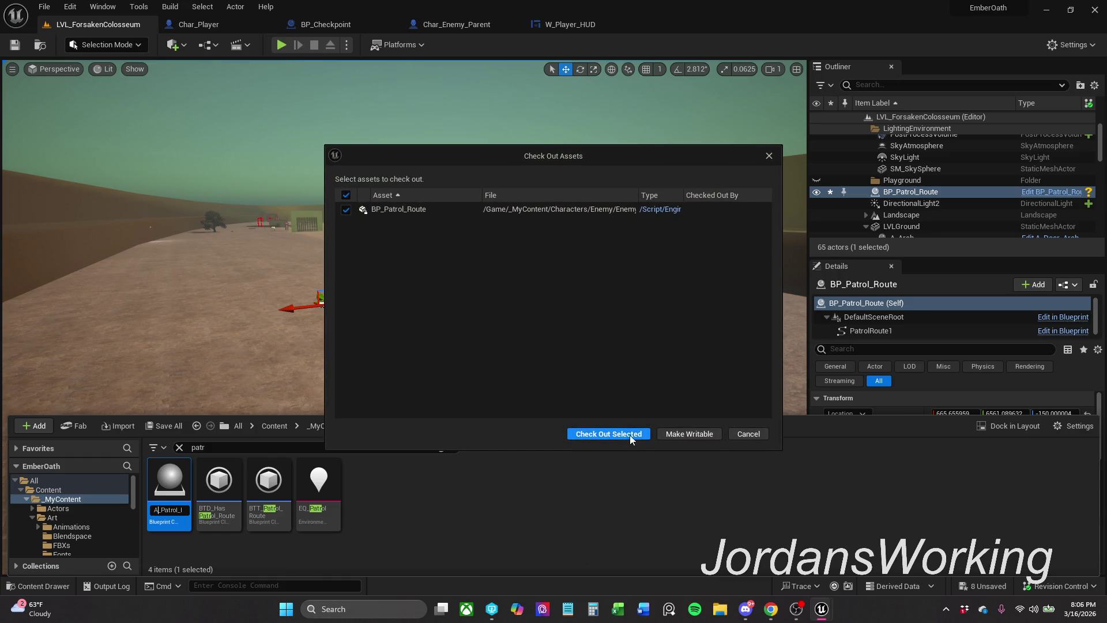
left_click(631, 429)
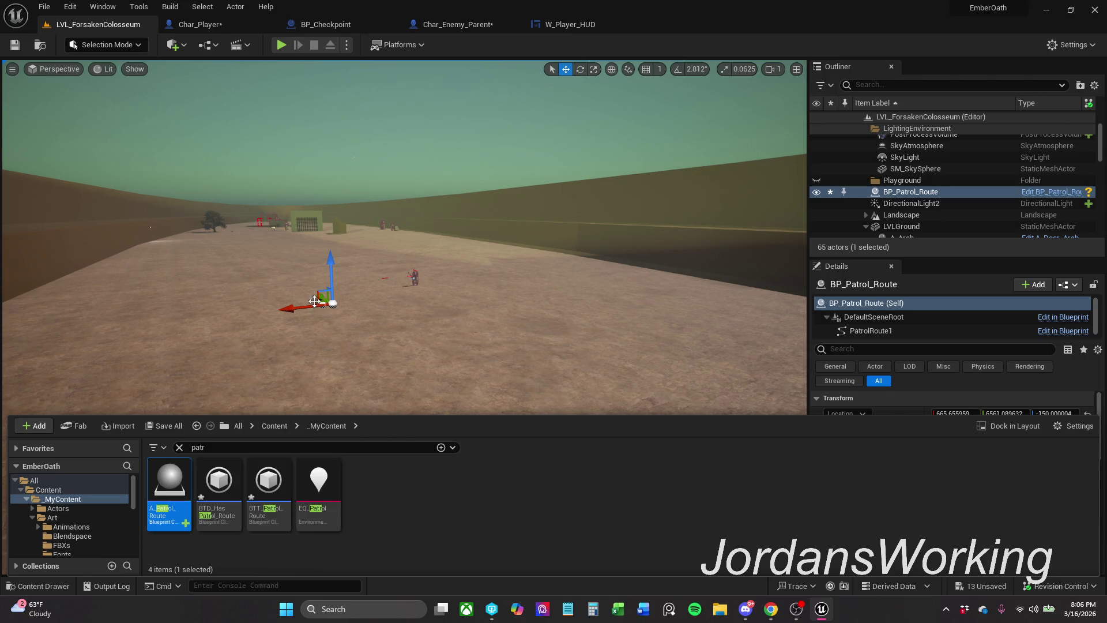
left_click_drag(311, 304, 334, 296)
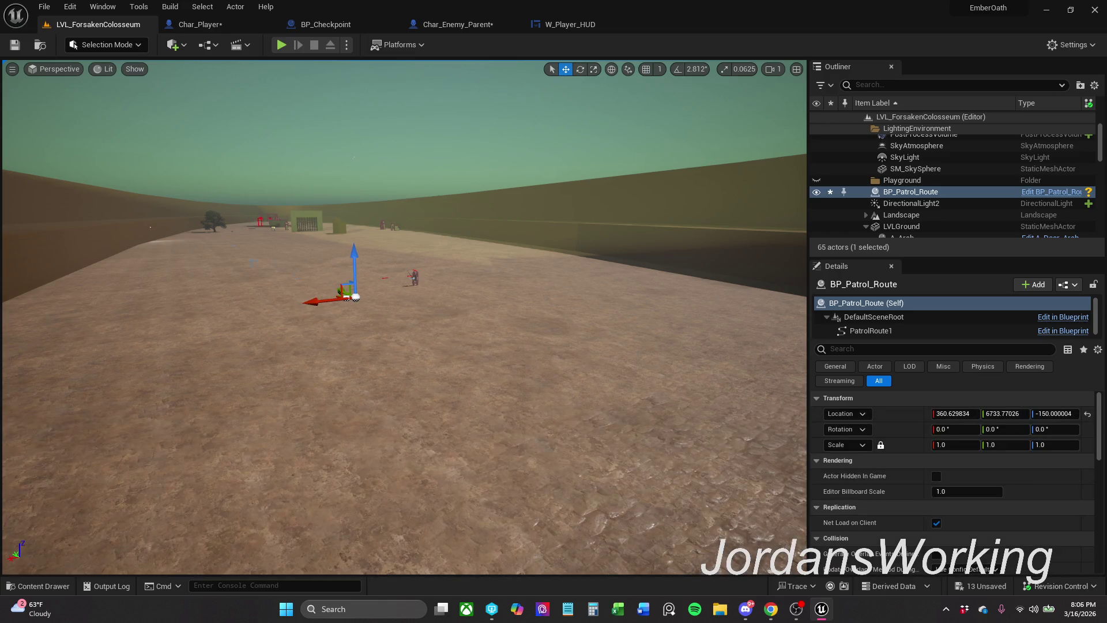
- Save all assets, checking them out, then place an A_Patrol_Route actor on the arena floor
left_click(43, 7)
left_click(102, 161)
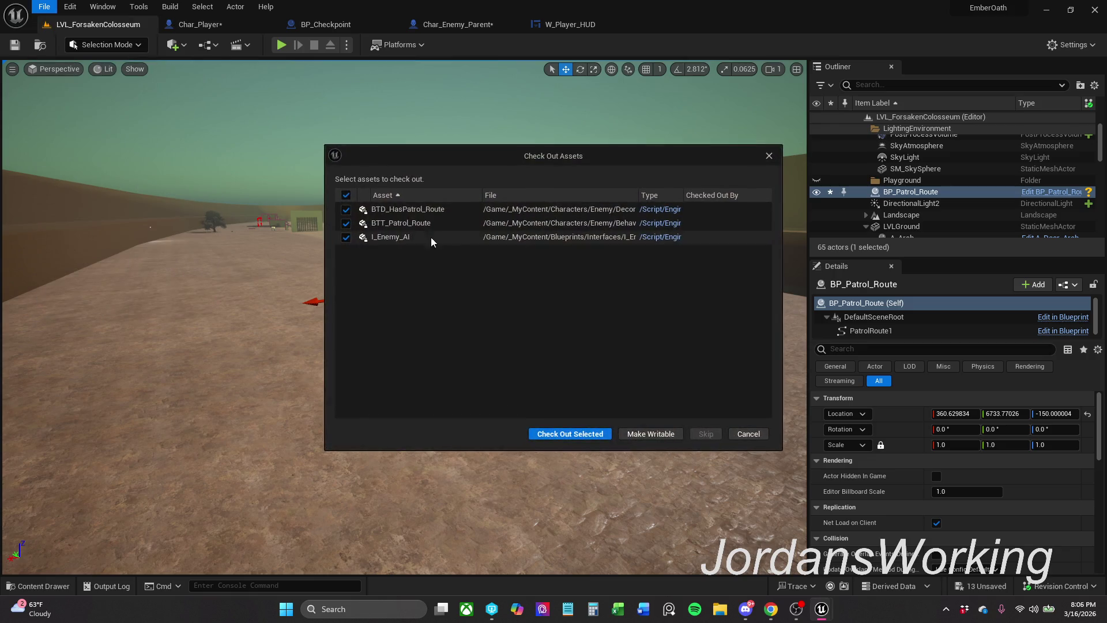
left_click(594, 435)
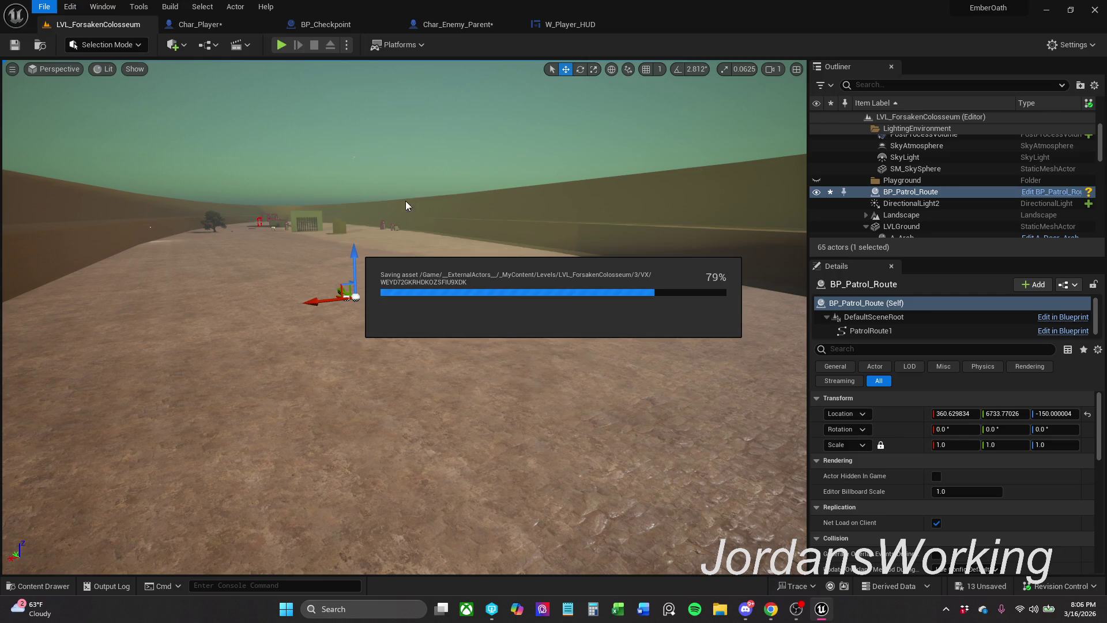
left_click(54, 584)
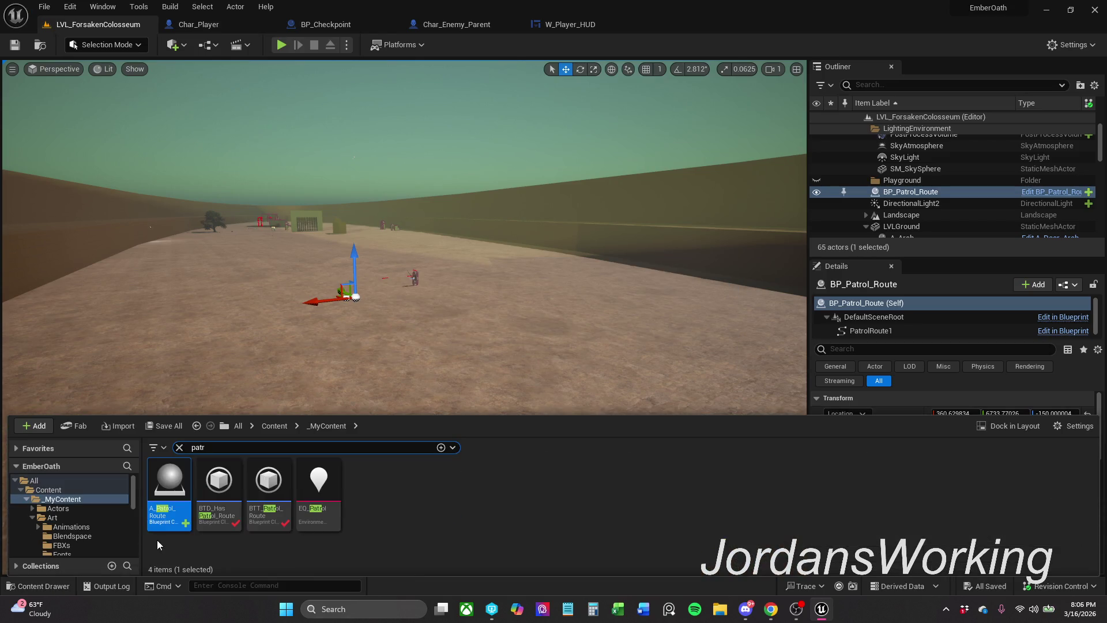
mouse_move(174, 505)
left_mouse_down()
mouse_move(230, 329)
mouse_move(234, 385)
mouse_move(358, 385)
left_mouse_up()
- Select A_Patrol_Route and nudge one of its spline points slightly left
left_click(294, 377)
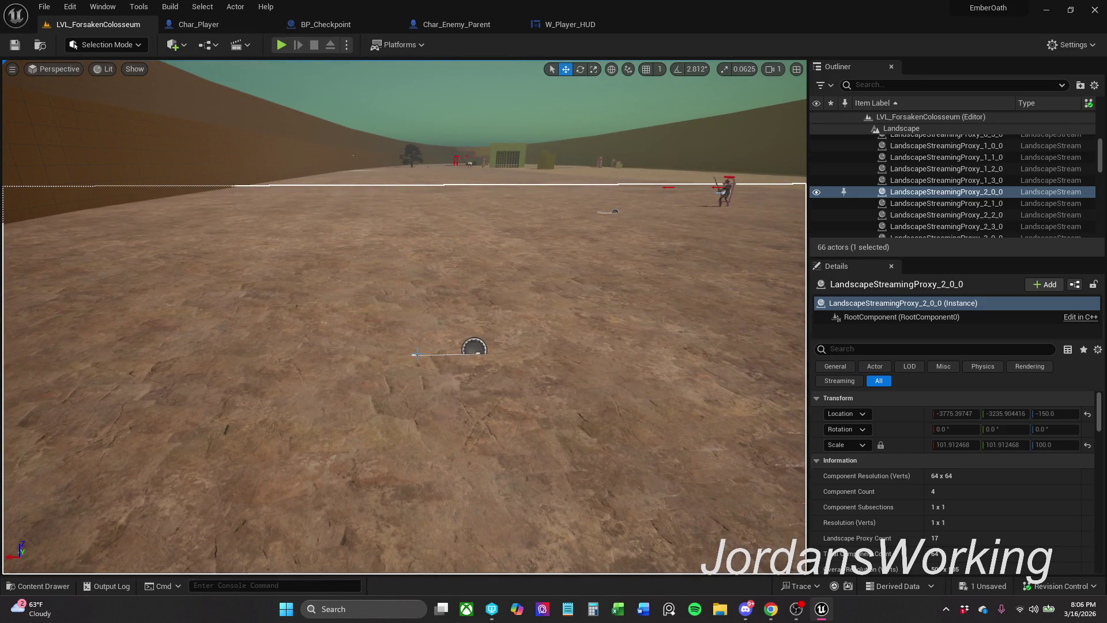
left_click(479, 346)
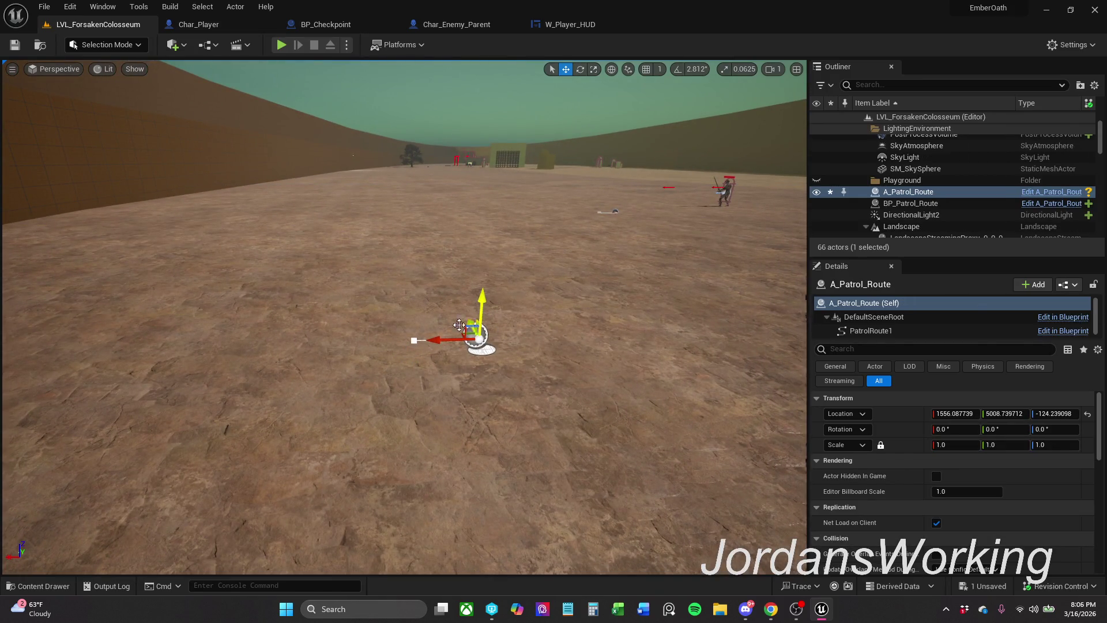
left_click_drag(416, 340, 137, 345)
key("ctrl+z")
left_click(238, 315)
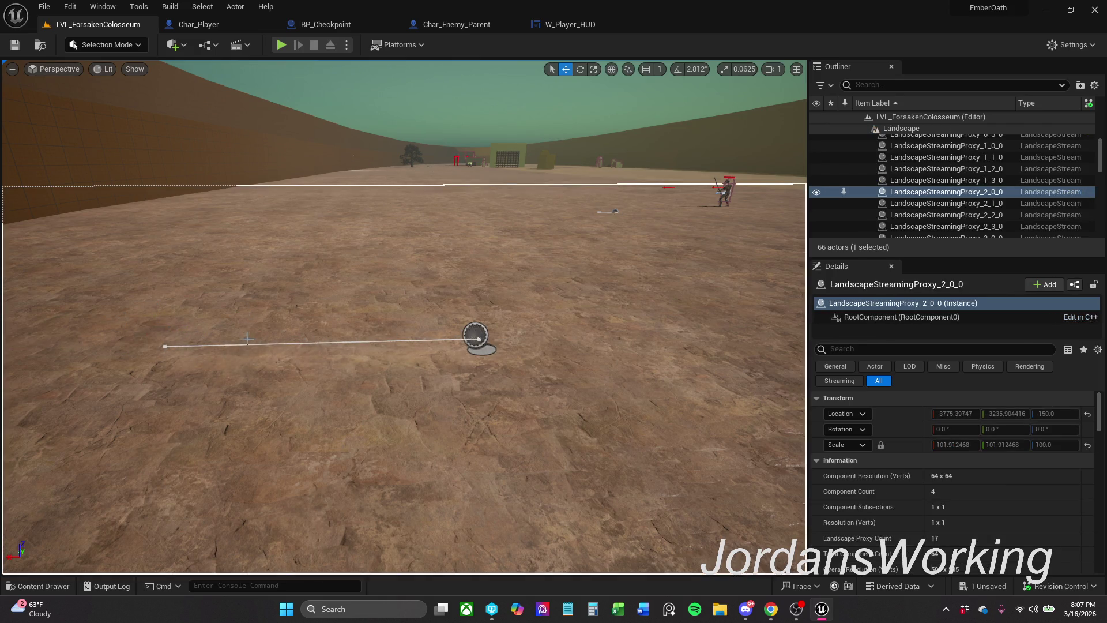
left_click_drag(238, 315, 310, 299)
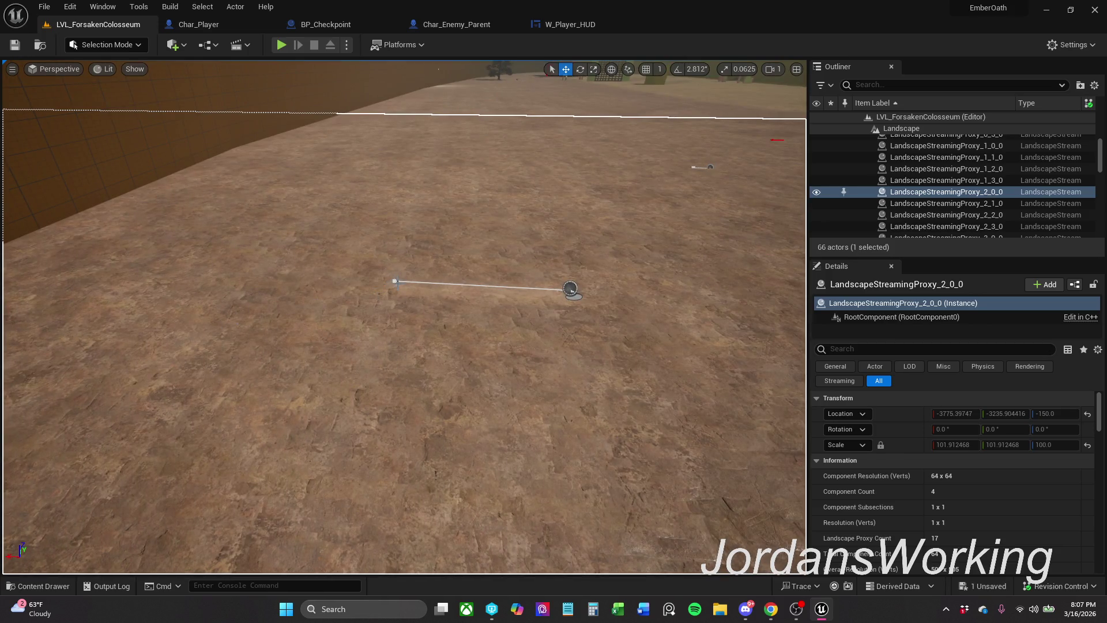
left_click(396, 281)
left_click(394, 280)
left_click_drag(386, 275, 373, 278)
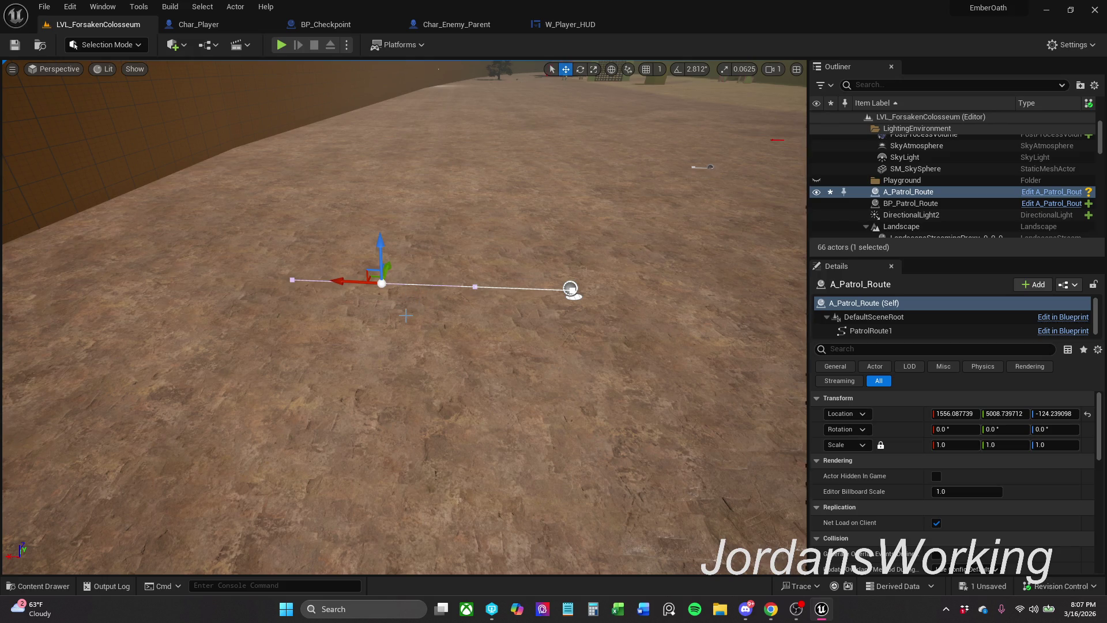
mouse_move(379, 289)
left_mouse_down()
mouse_move(393, 280)
mouse_move(414, 189)
mouse_move(398, 263)
mouse_move(414, 254)
mouse_move(392, 222)
mouse_move(432, 281)
left_mouse_up()
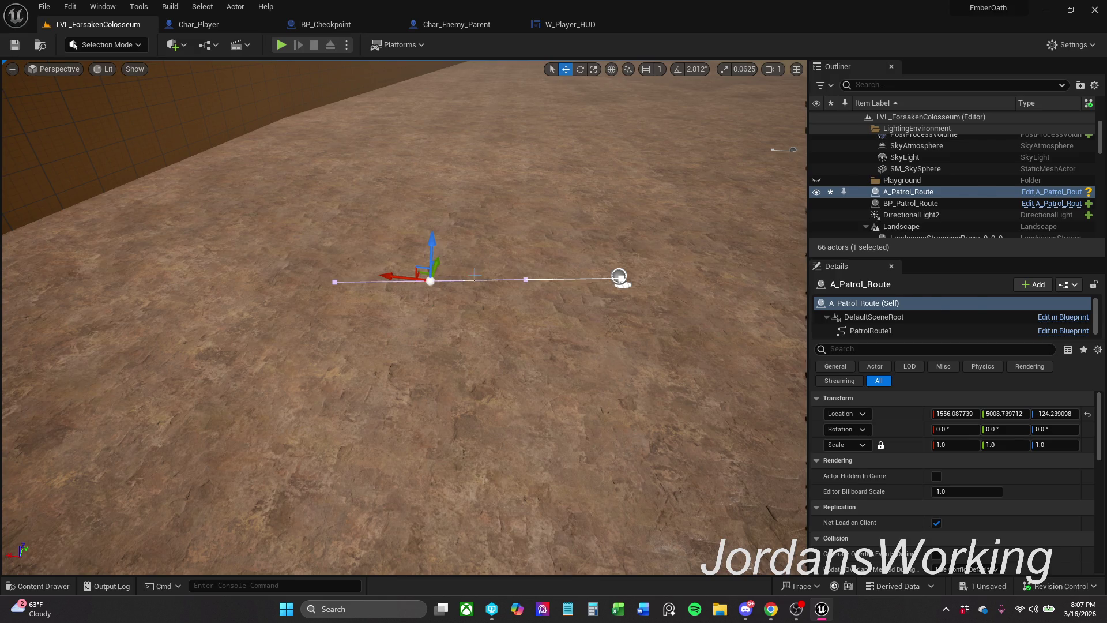
- Raise the patrol route's far end higher above the ground
left_click(434, 284)
scroll(403, 317, "down", 2)
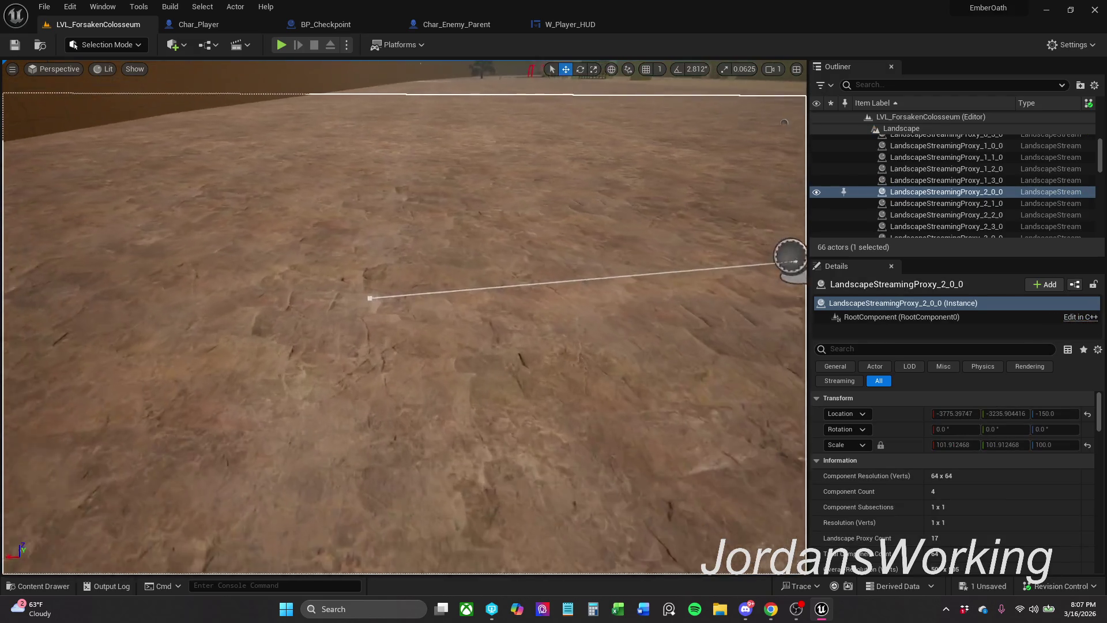
left_click_drag(403, 317, 404, 328)
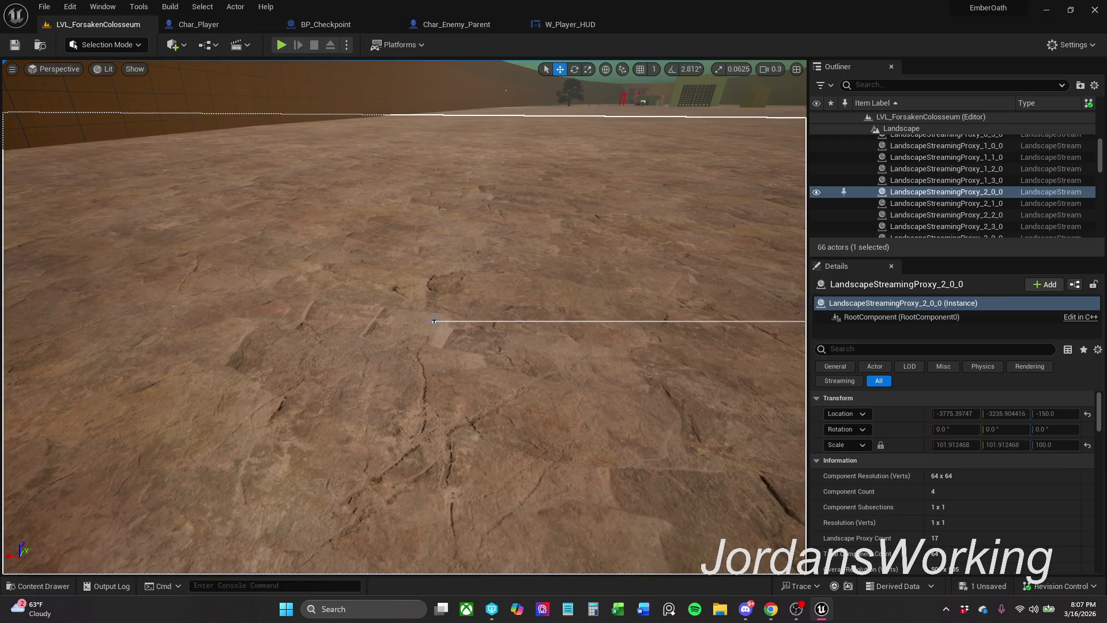
left_click(433, 321)
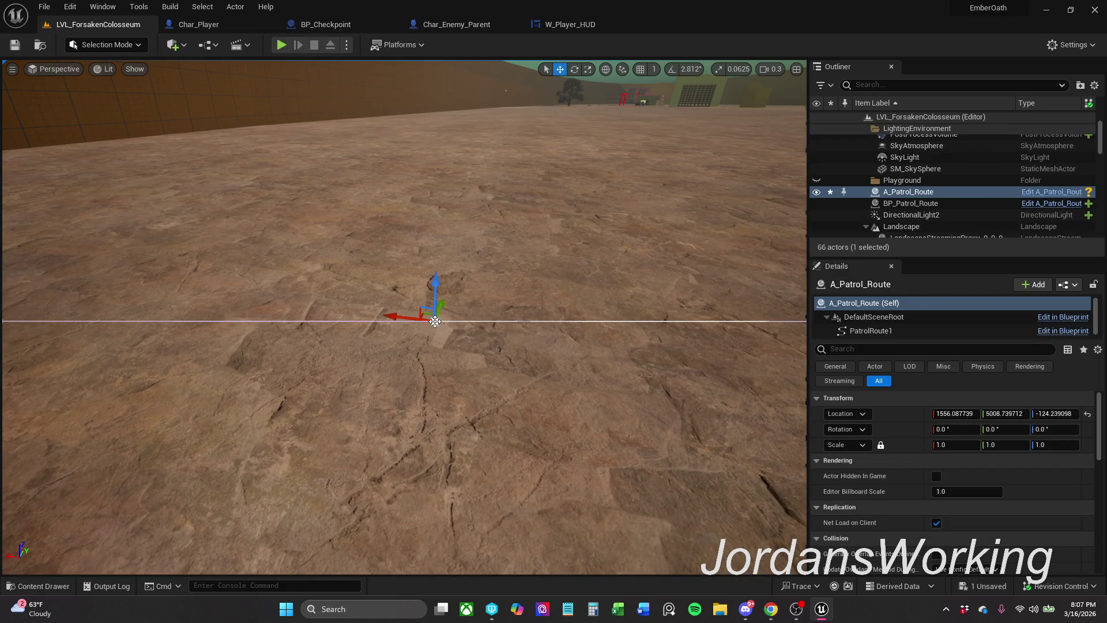
left_click_drag(434, 321, 655, 245)
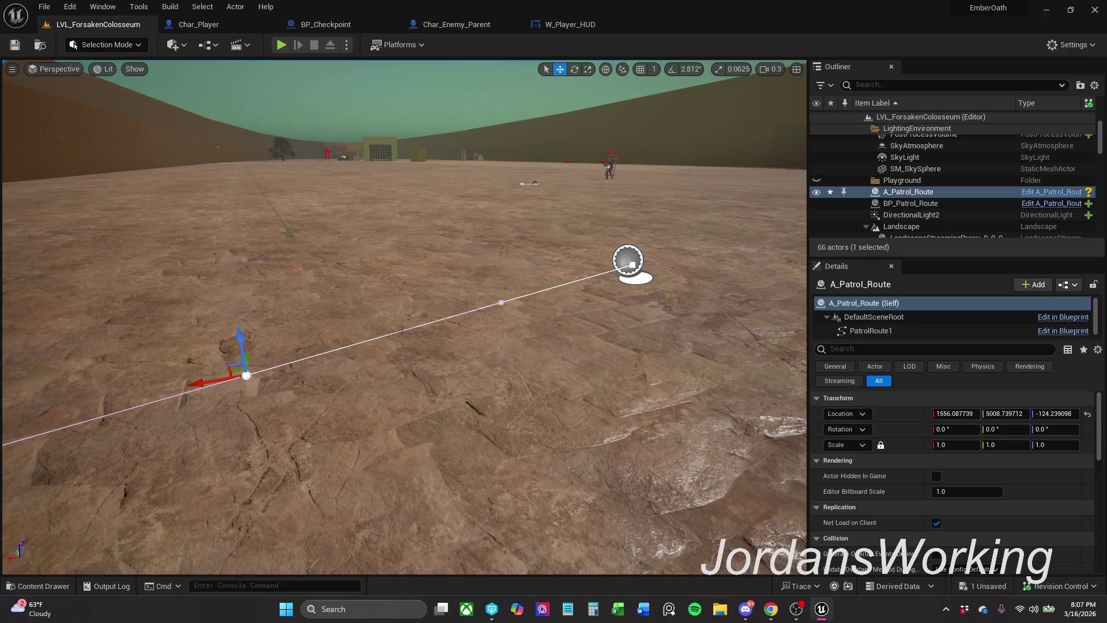
left_click(656, 245)
left_click(627, 260)
left_click_drag(637, 222, 642, 199)
- Move the near, middle and midway points to bend the route, and pull out a looping point
left_click(242, 339)
left_click_drag(236, 313, 229, 306)
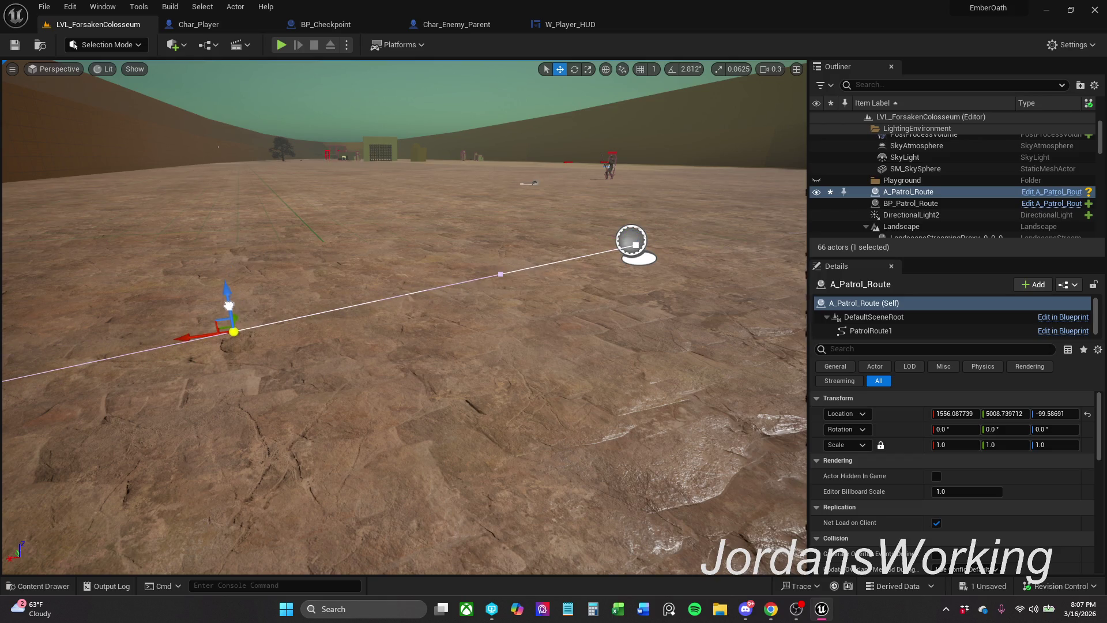
left_click(497, 275)
mouse_move(481, 273)
left_mouse_down()
mouse_move(433, 284)
mouse_move(383, 321)
mouse_move(284, 338)
mouse_move(295, 395)
mouse_move(332, 428)
left_mouse_up()
left_click(234, 332)
mouse_move(223, 327)
left_mouse_down()
mouse_move(261, 287)
mouse_move(213, 341)
mouse_move(221, 358)
mouse_move(243, 346)
mouse_move(165, 331)
mouse_move(181, 354)
left_mouse_up()
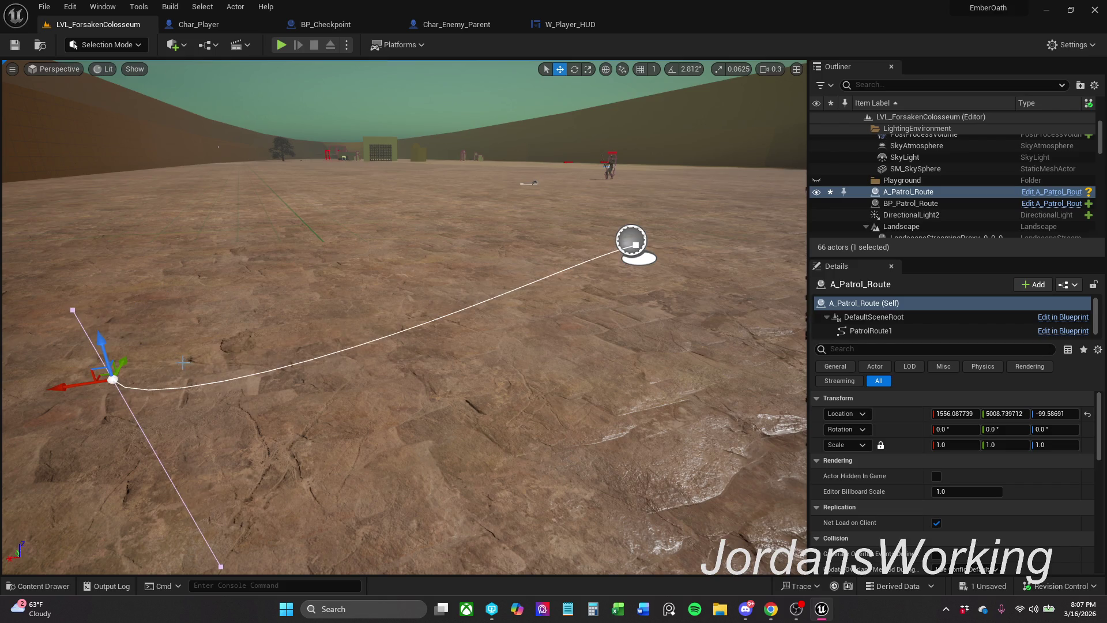
mouse_move(111, 366)
left_mouse_down("alt")
mouse_move(144, 320)
mouse_move(231, 265)
mouse_move(240, 235)
mouse_move(296, 227)
mouse_move(292, 218)
mouse_move(327, 226)
mouse_move(294, 242)
mouse_move(343, 228)
mouse_move(176, 232)
mouse_move(219, 185)
mouse_move(416, 149)
mouse_move(391, 199)
mouse_move(408, 278)
left_mouse_up("alt")
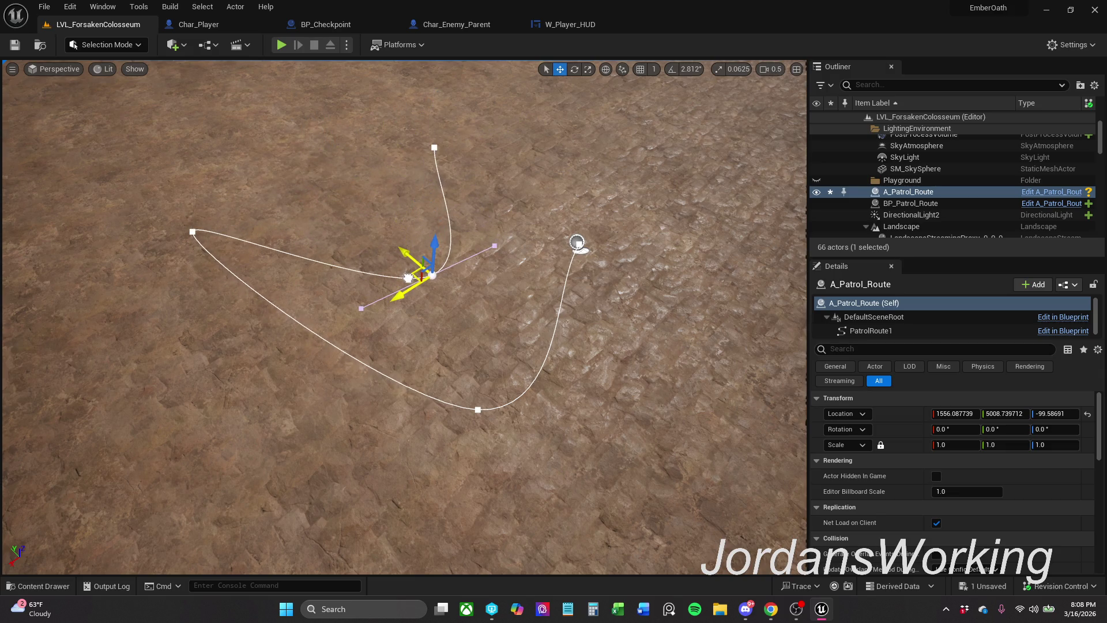
- Extend the route from its top point with a new end point
left_click(433, 146)
mouse_move(410, 146)
left_mouse_down()
mouse_move(353, 129)
mouse_move(235, 126)
left_mouse_up()
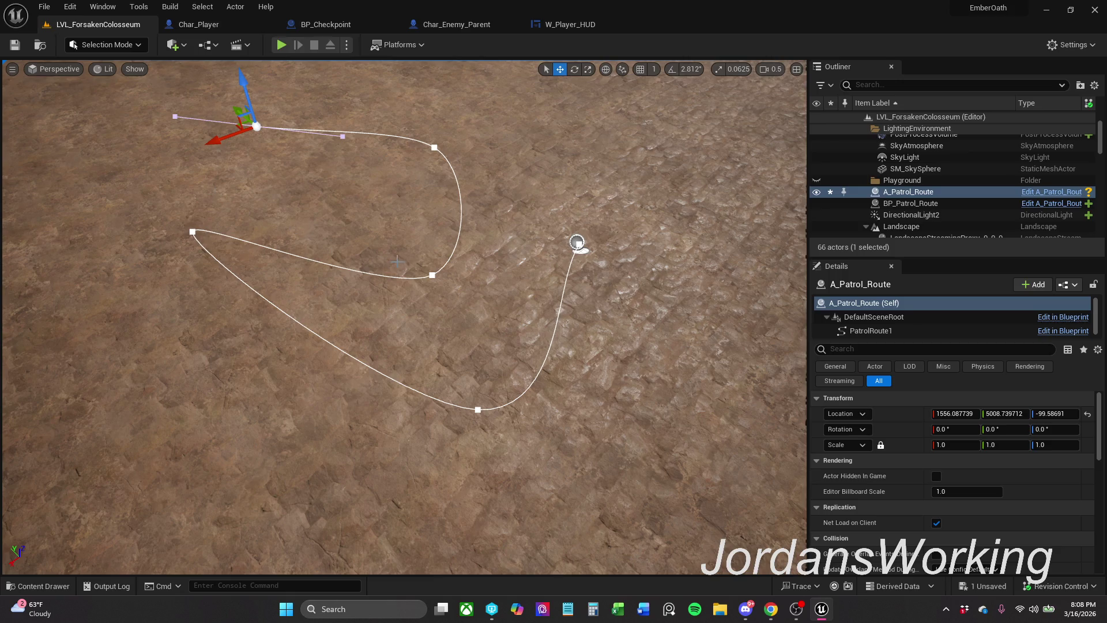
mouse_move(403, 317)
left_mouse_down()
mouse_move(404, 260)
mouse_move(403, 300)
mouse_move(379, 215)
left_mouse_up()
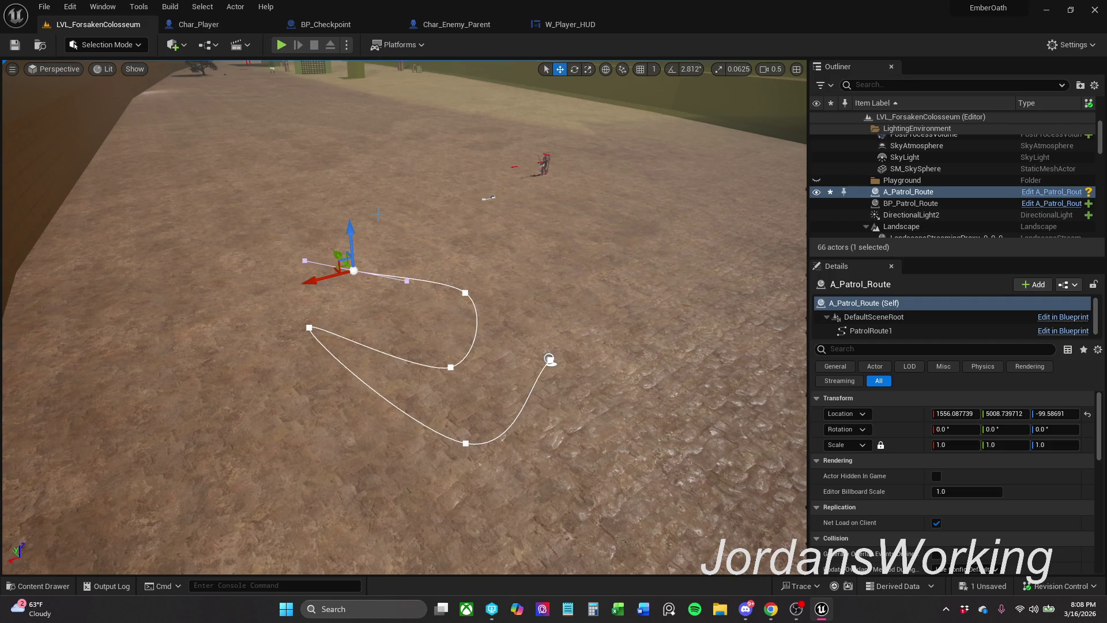
mouse_move(533, 346)
left_mouse_down()
mouse_move(461, 348)
mouse_move(496, 363)
mouse_move(542, 352)
left_mouse_up()
mouse_move(404, 230)
left_mouse_down()
mouse_move(374, 323)
mouse_move(513, 382)
left_mouse_up()
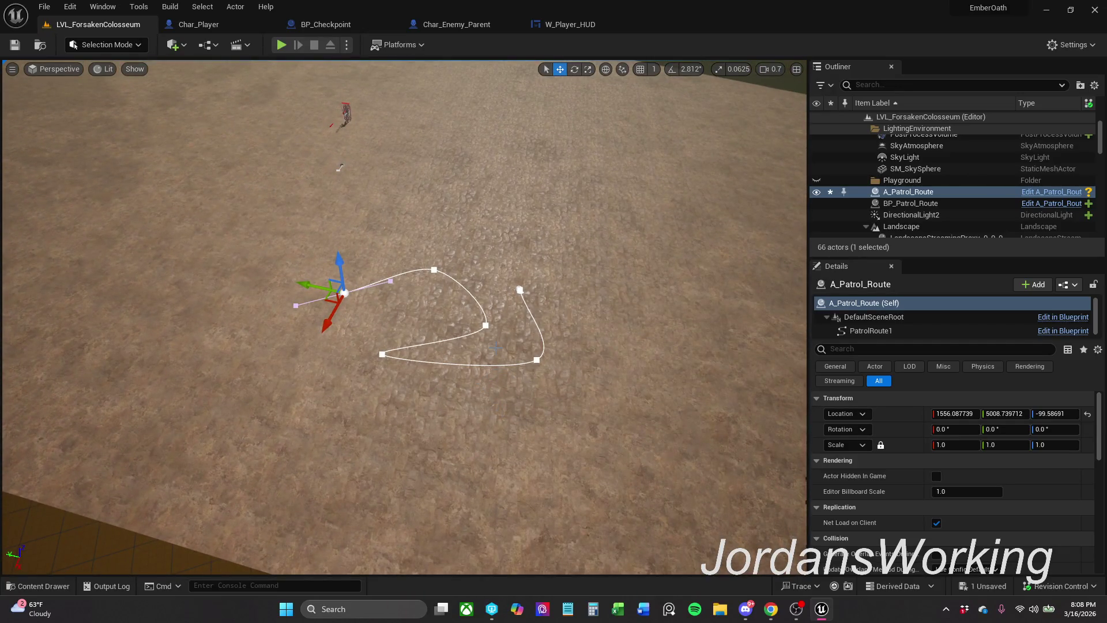
- Delete the unwanted spline point and reselect A_Patrol_Route
key("Delete")
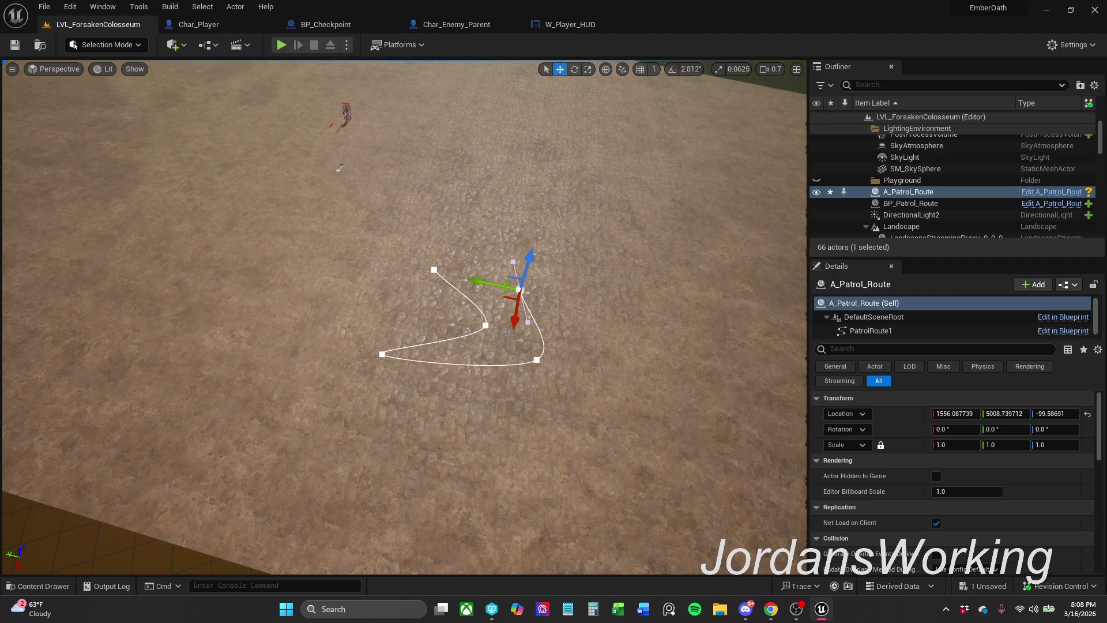
left_click(520, 289)
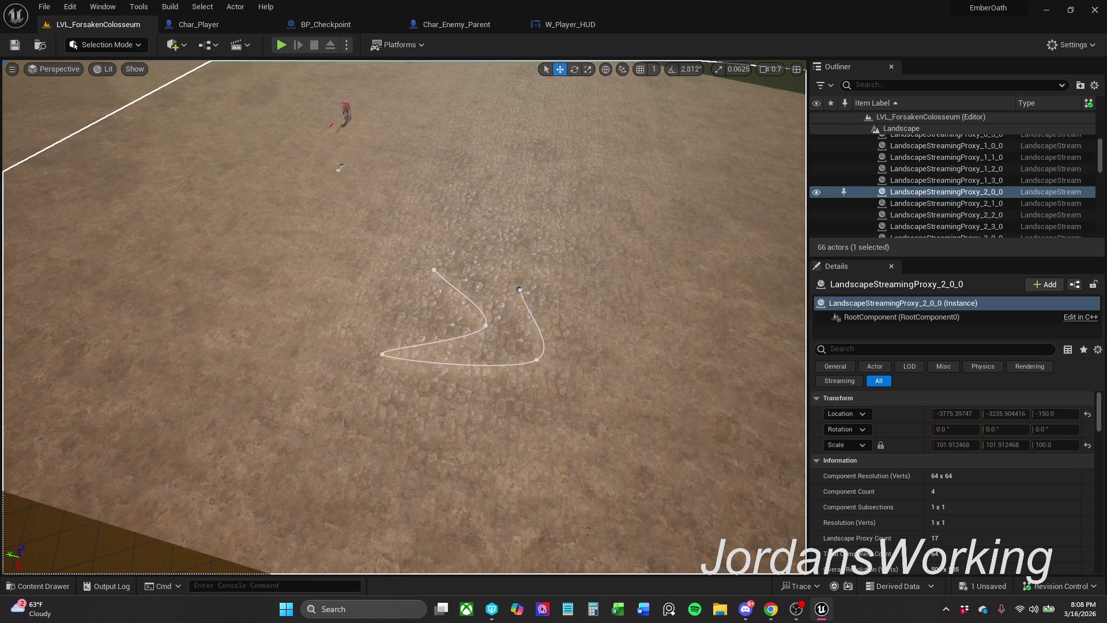
left_click(526, 296)
- Delete the A_Patrol_Route actor and place a fresh one in the level
key("Delete")
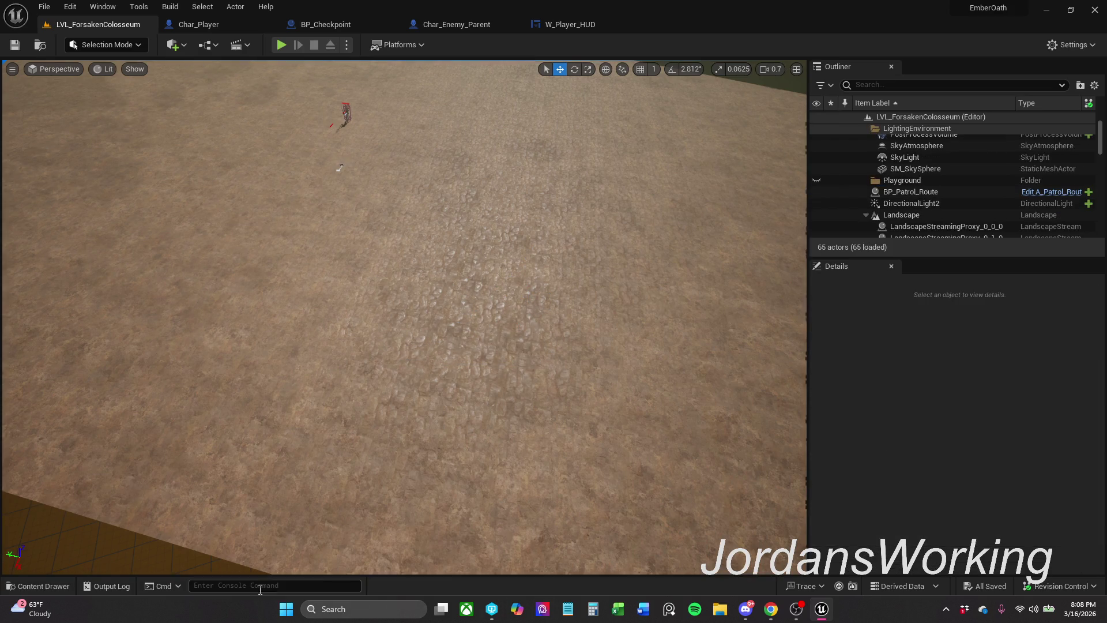
left_click(38, 585)
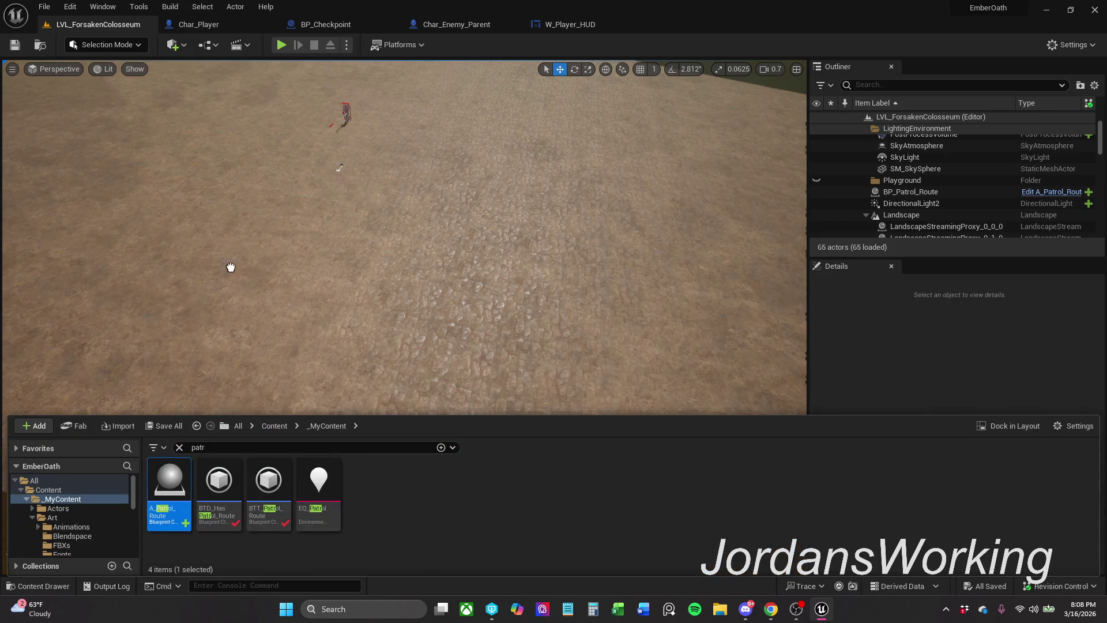
left_click_drag(249, 253, 260, 248)
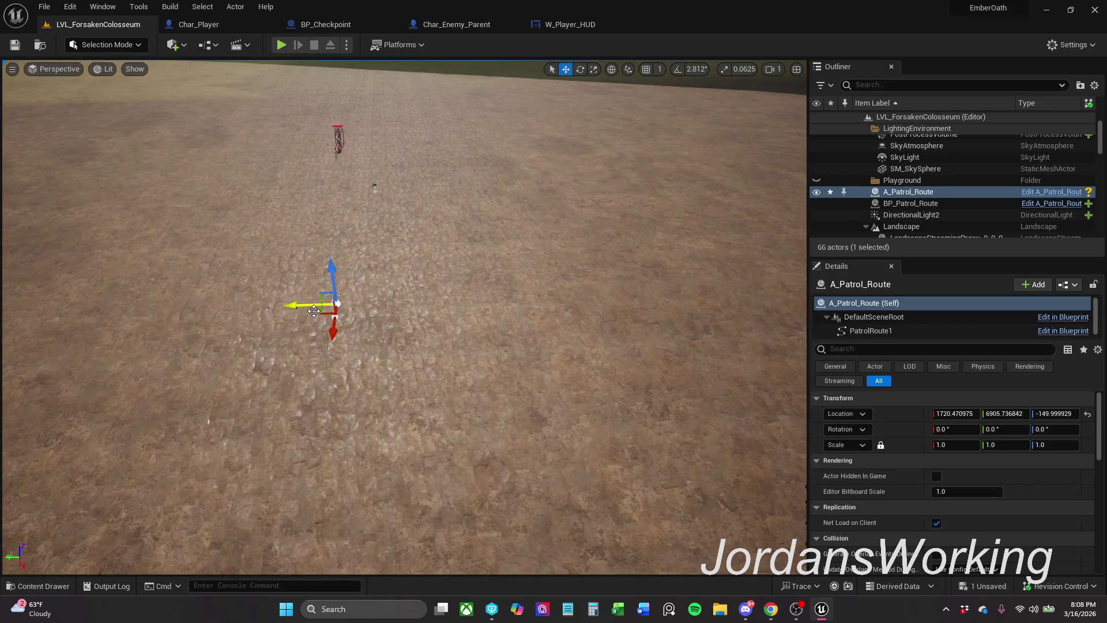
- Move and rotate the new route to about -61°, then drag out new spline points
mouse_move(324, 315)
left_mouse_down()
mouse_move(231, 316)
mouse_move(189, 330)
mouse_move(262, 345)
mouse_move(214, 347)
left_mouse_up()
key("e")
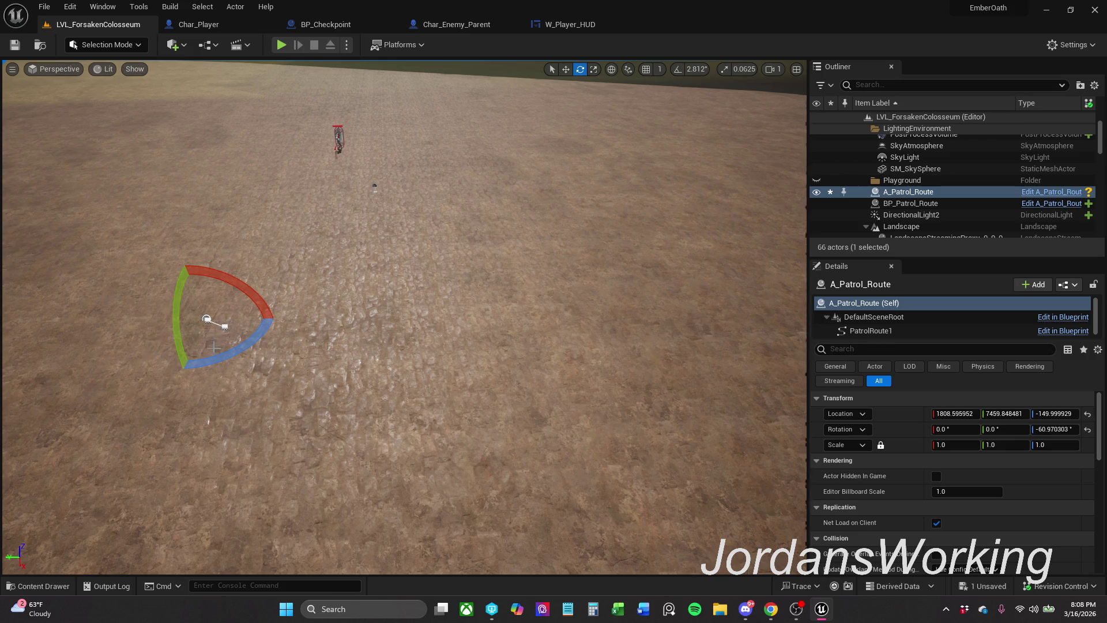
key("w")
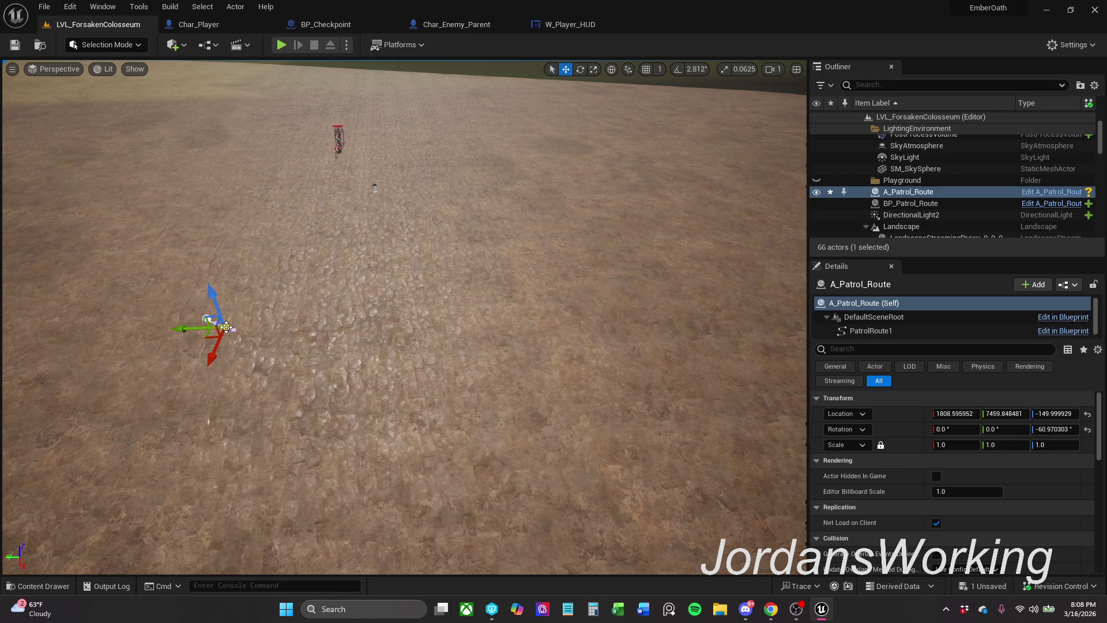
mouse_move(207, 339)
left_mouse_down()
mouse_move(227, 410)
mouse_move(424, 355)
mouse_move(507, 395)
mouse_move(802, 423)
left_mouse_up()
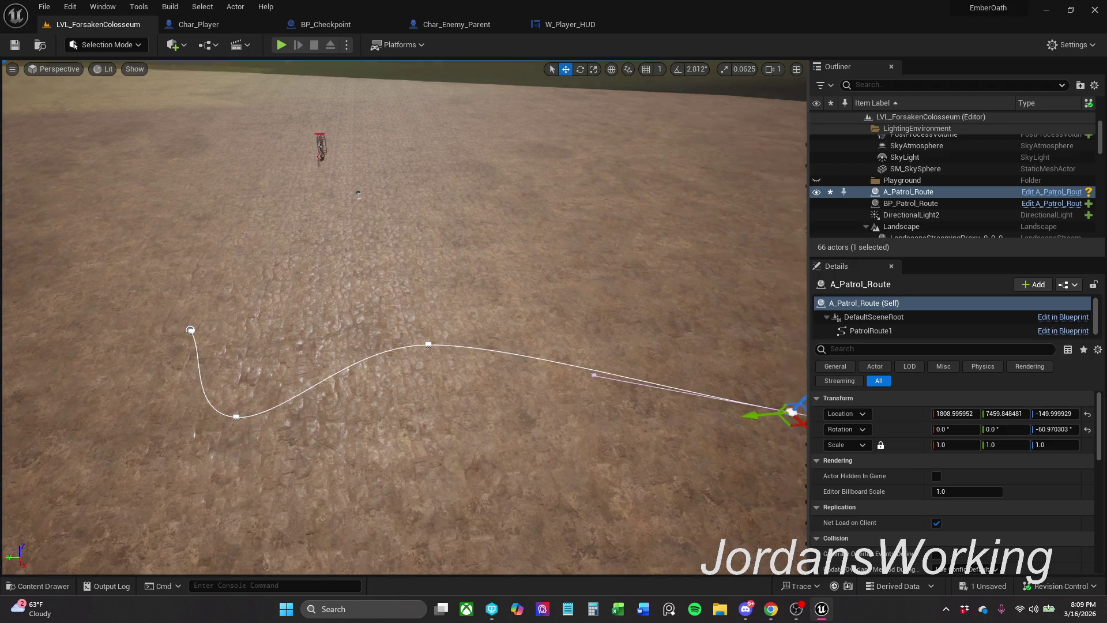
- Reposition the route's end point, add another bending segment, and save the level
key("f")
mouse_move(418, 397)
left_mouse_down()
mouse_move(478, 401)
mouse_move(577, 330)
mouse_move(576, 318)
left_mouse_up()
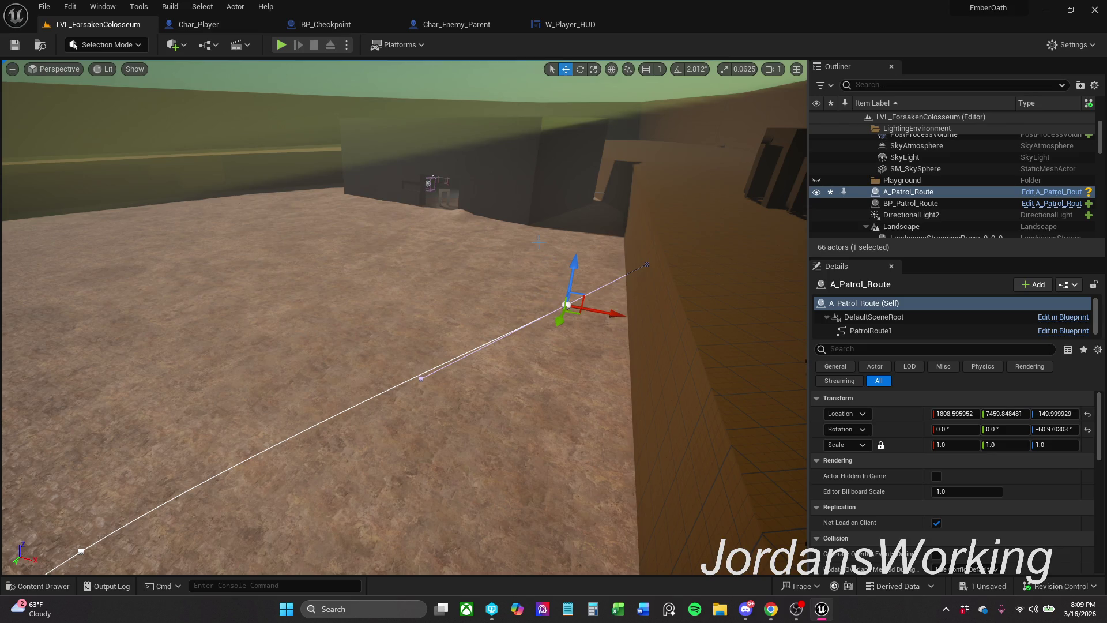
left_click(585, 311)
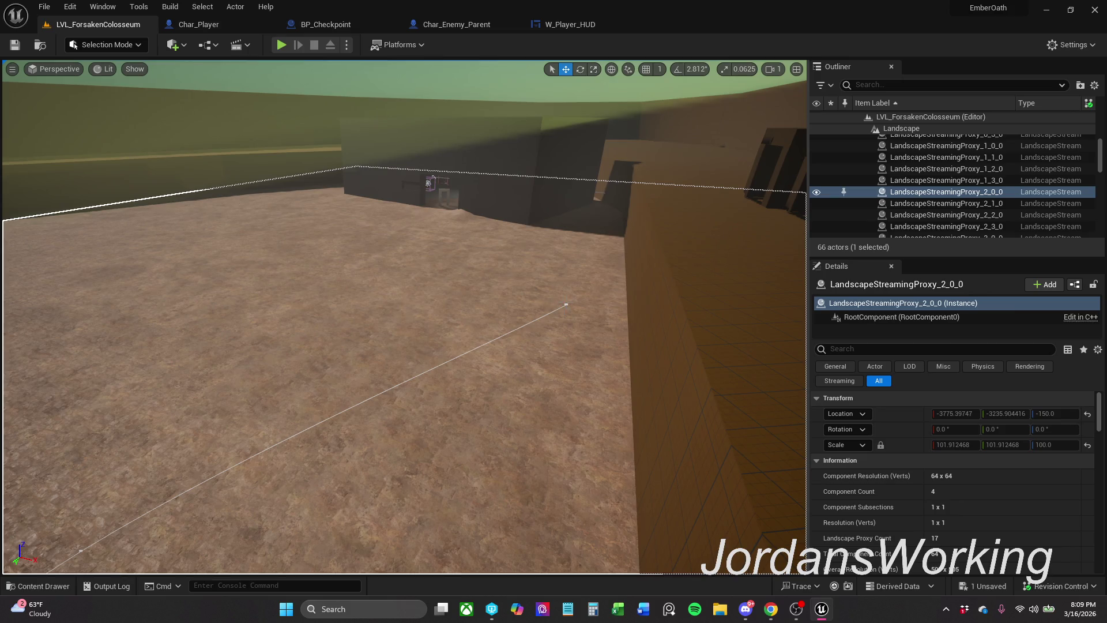
left_click(566, 304)
left_click(566, 305)
mouse_move(581, 311)
left_mouse_down()
mouse_move(435, 256)
mouse_move(443, 249)
mouse_move(395, 253)
mouse_move(332, 235)
mouse_move(241, 245)
left_mouse_up()
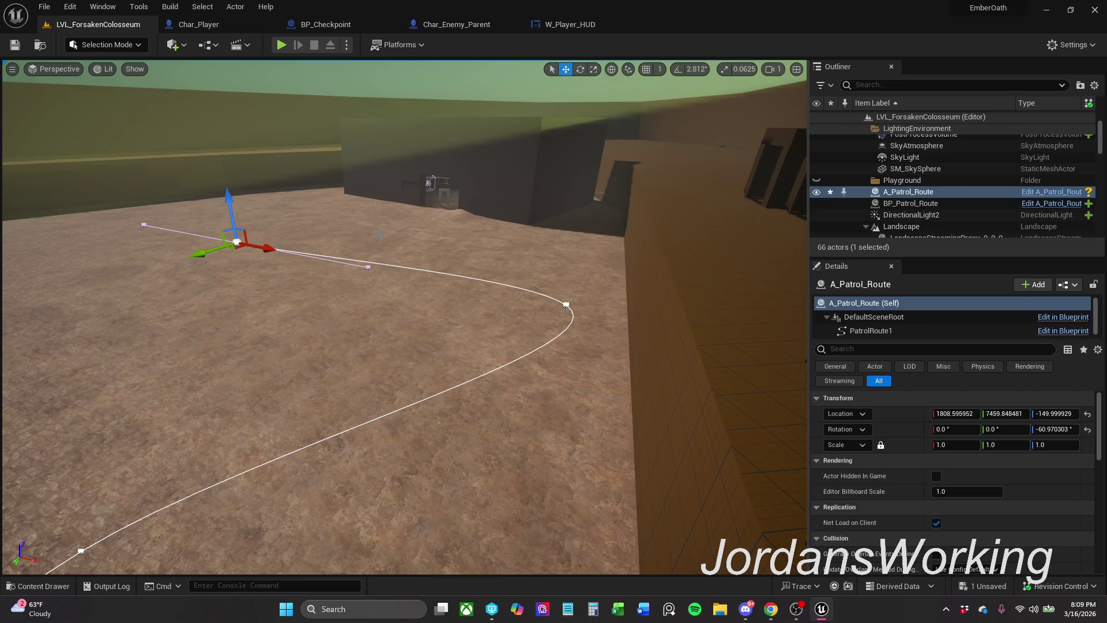
left_click_drag(120, 117, 329, 188)
left_click(14, 44)
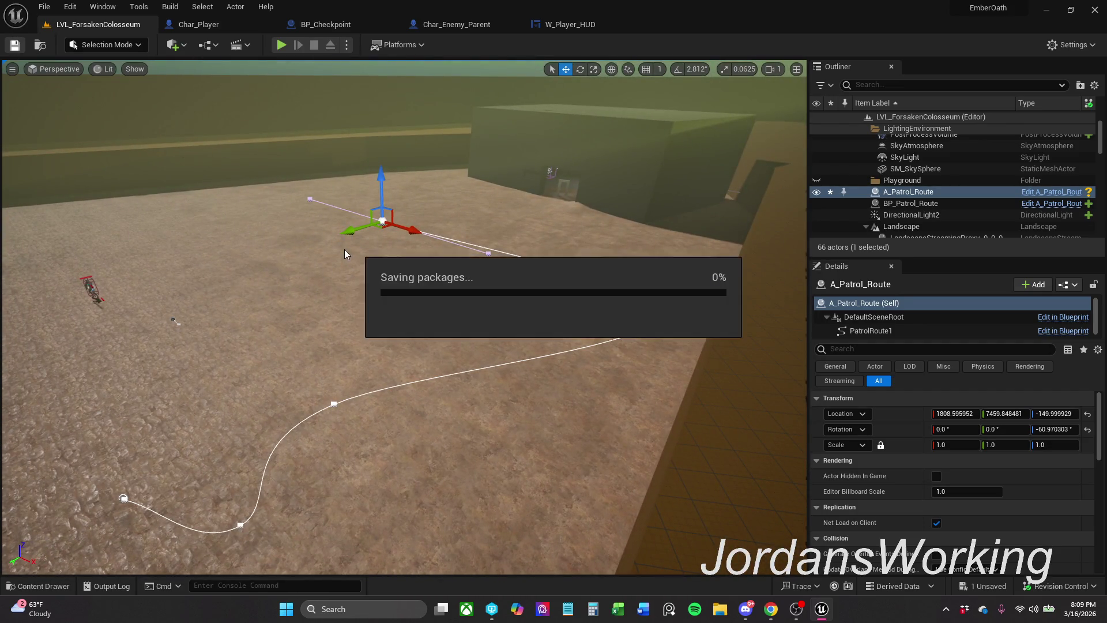
- Rename the patrol actor to A_Patrol_Spawn and delete the BP_Patrol_Route actor
left_click(930, 196)
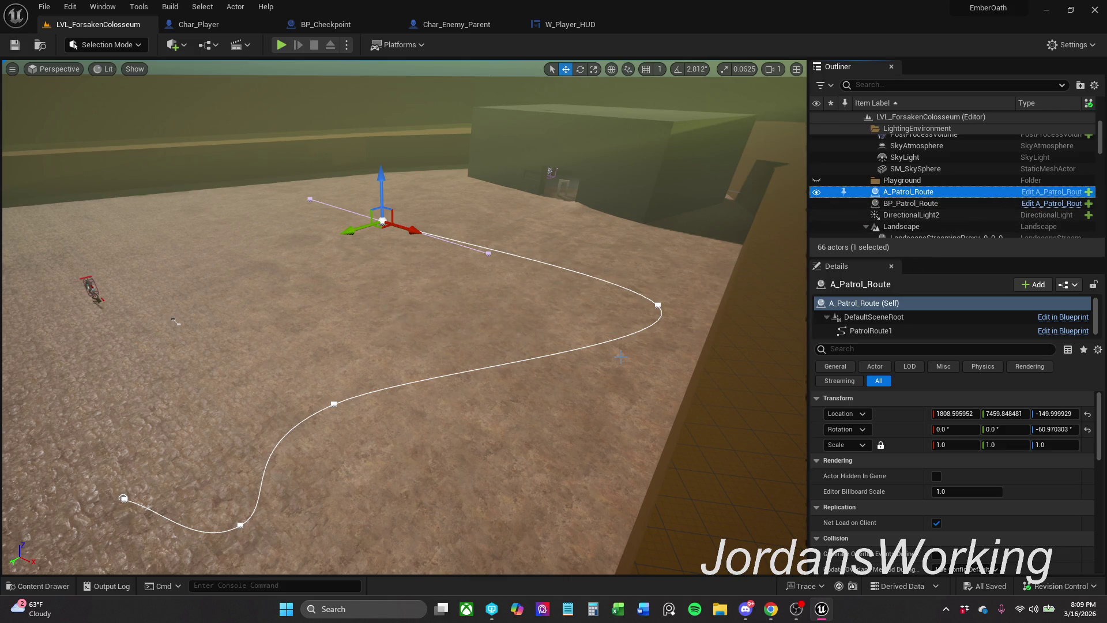
key("F2")
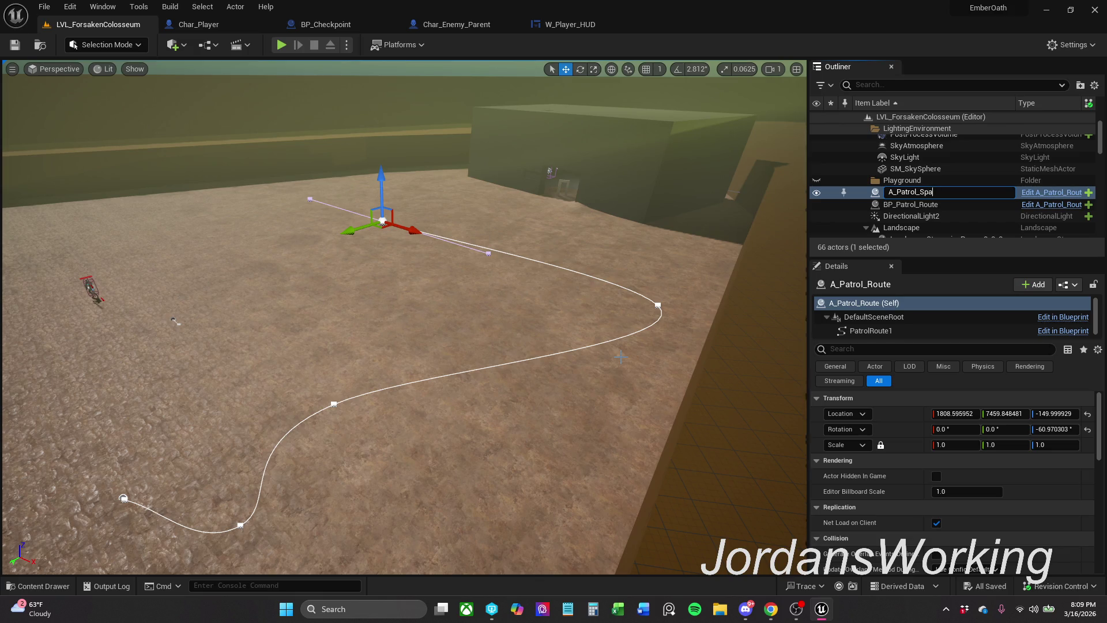
key("Return")
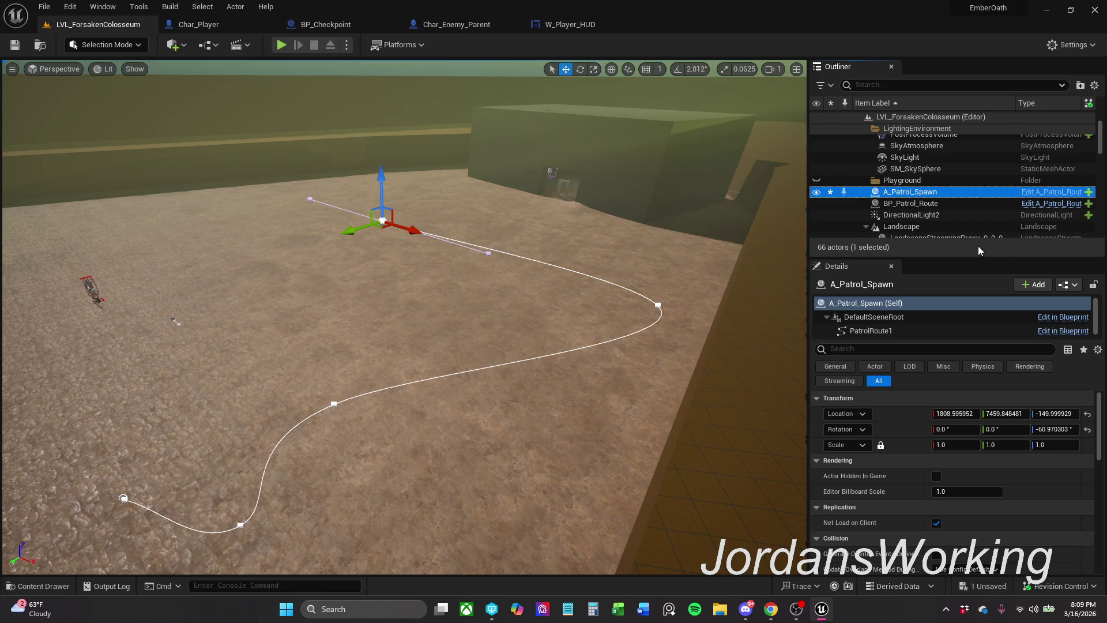
double_click(956, 203)
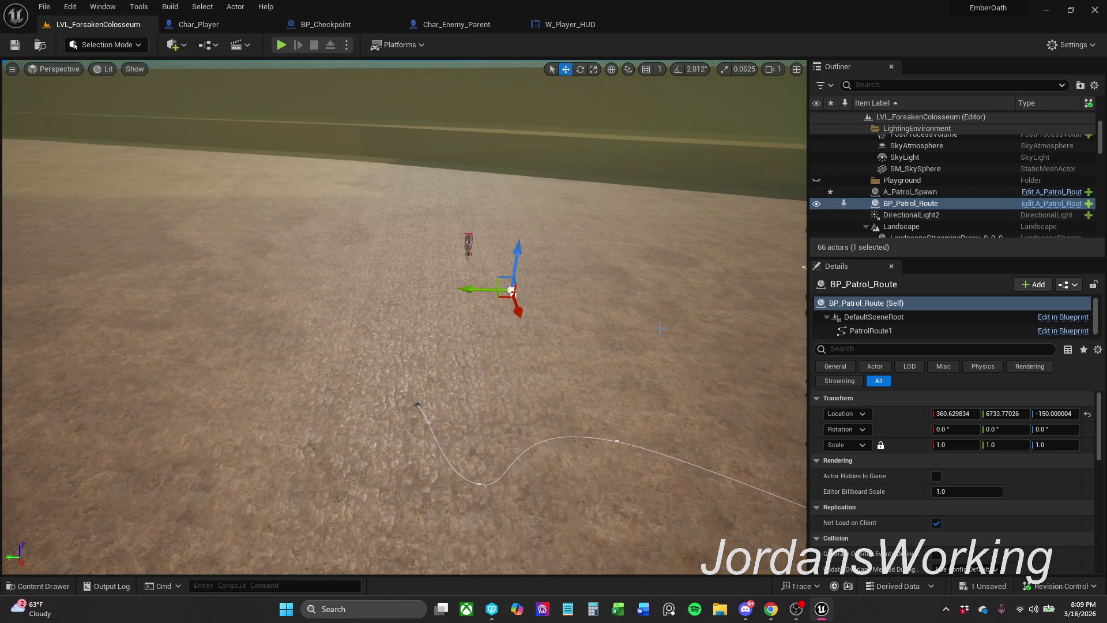
key("Delete")
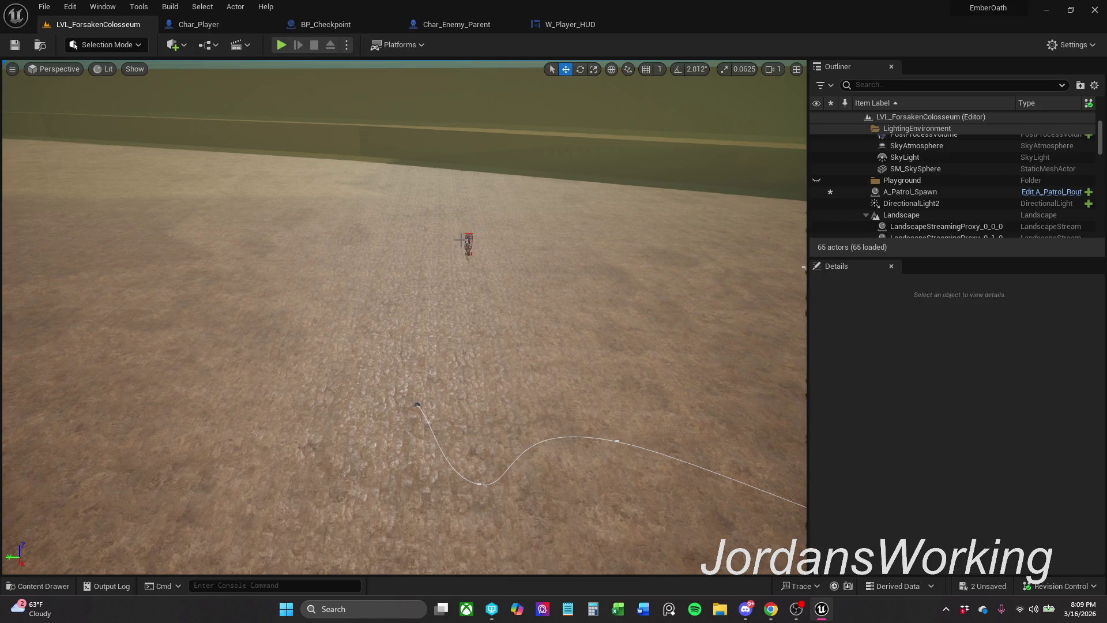
- Set Char_Enemy_Parent's Patrol Route property to A_Patrol_Spawn
left_click(470, 242)
scroll(984, 496, "down", 10)
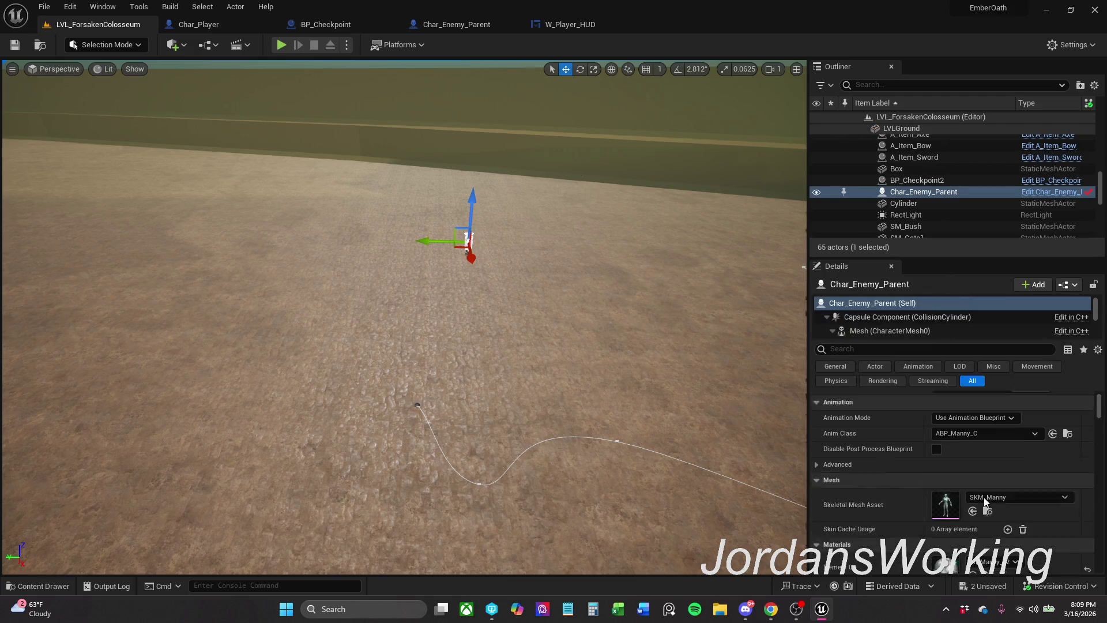
scroll(1026, 500, "down", 5)
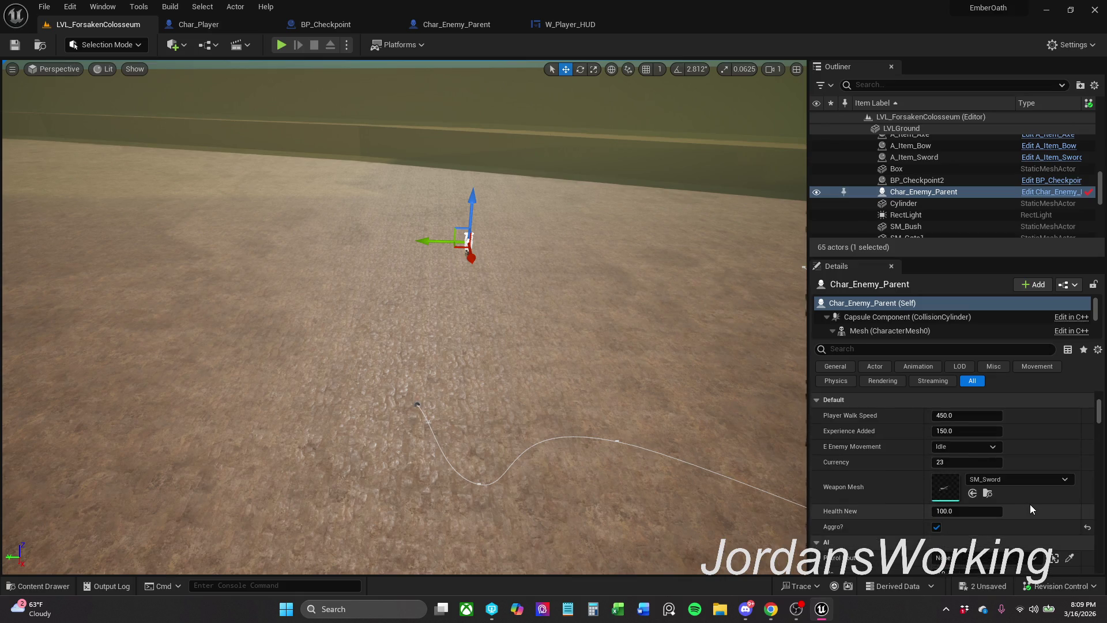
left_click(1019, 488)
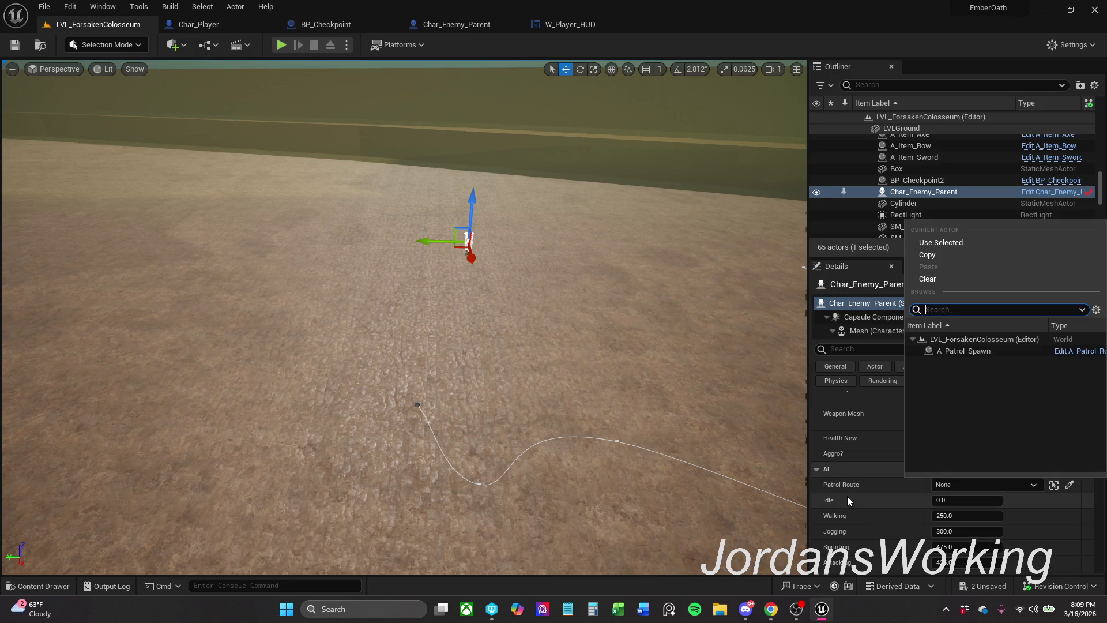
left_click(994, 352)
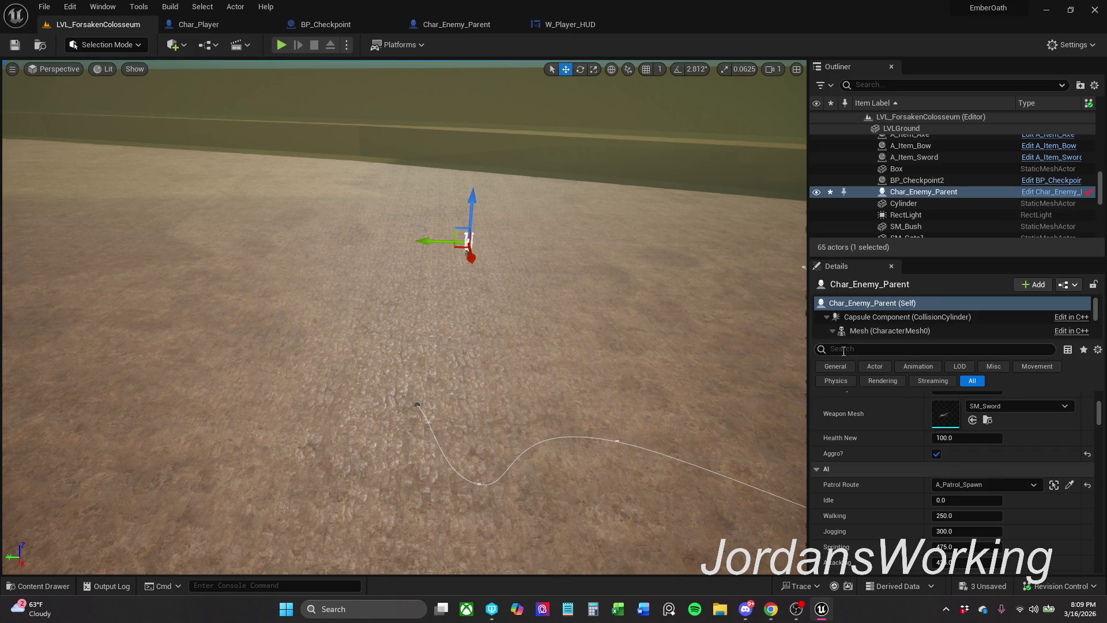
left_click(44, 7)
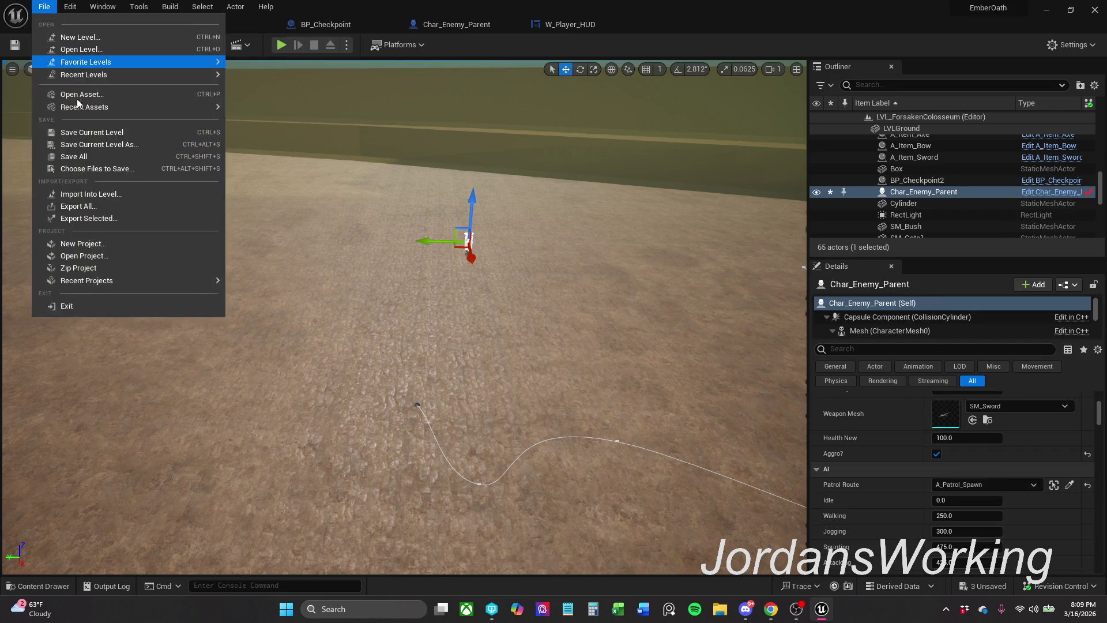
- Save all changes, run a quick Alt+P playtest, then stop and refocus on the enemy
left_click(85, 157)
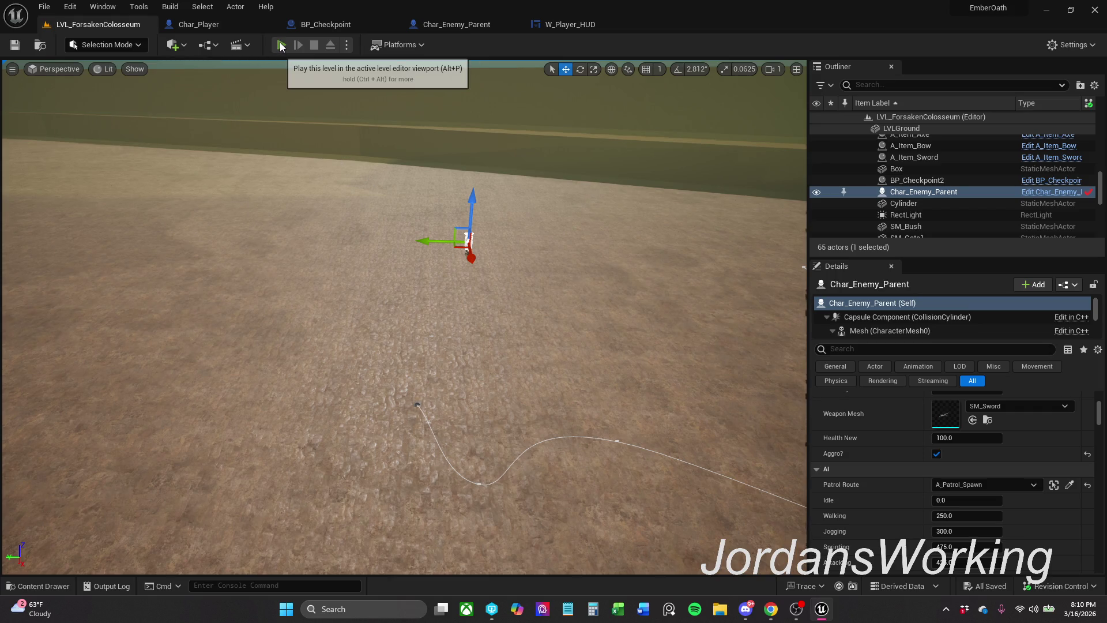
key("alt+p")
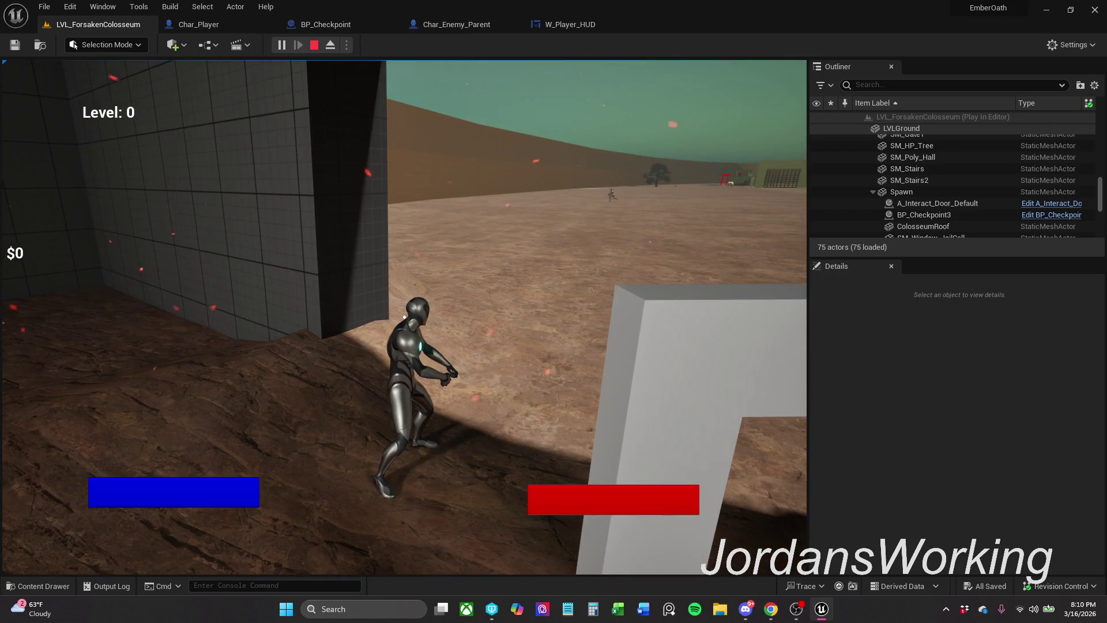
key("Escape")
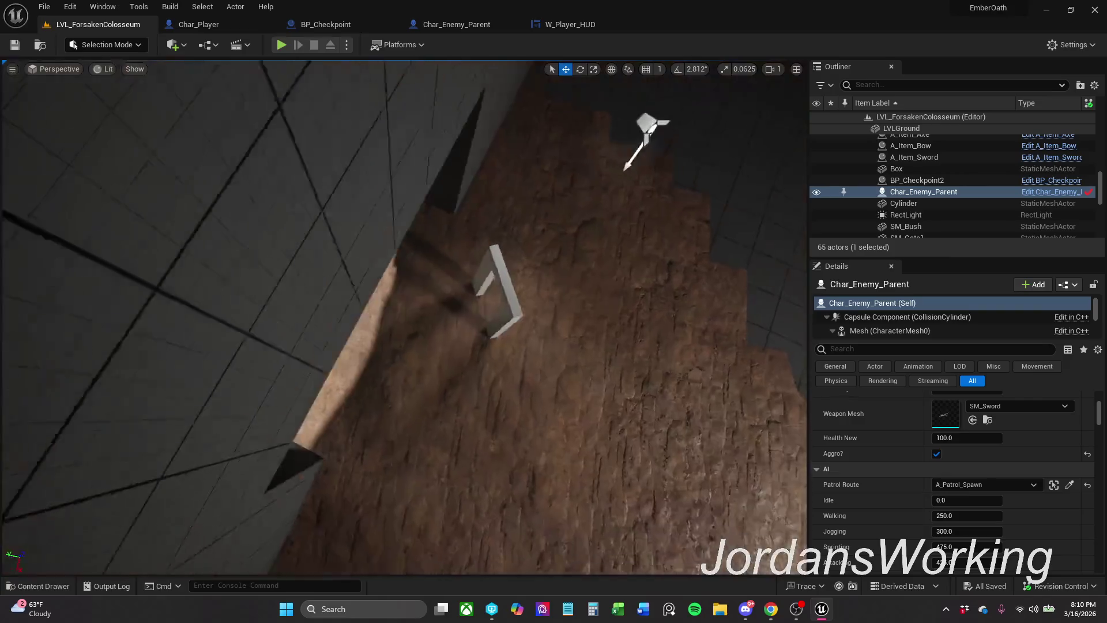
key("f")
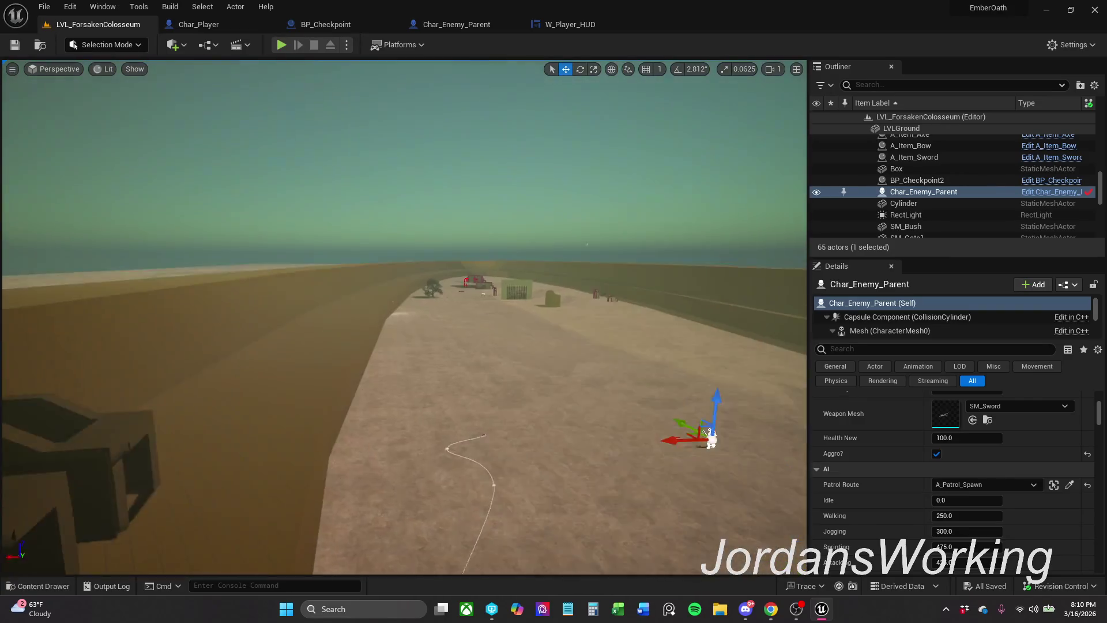
scroll(624, 363, "up", 10)
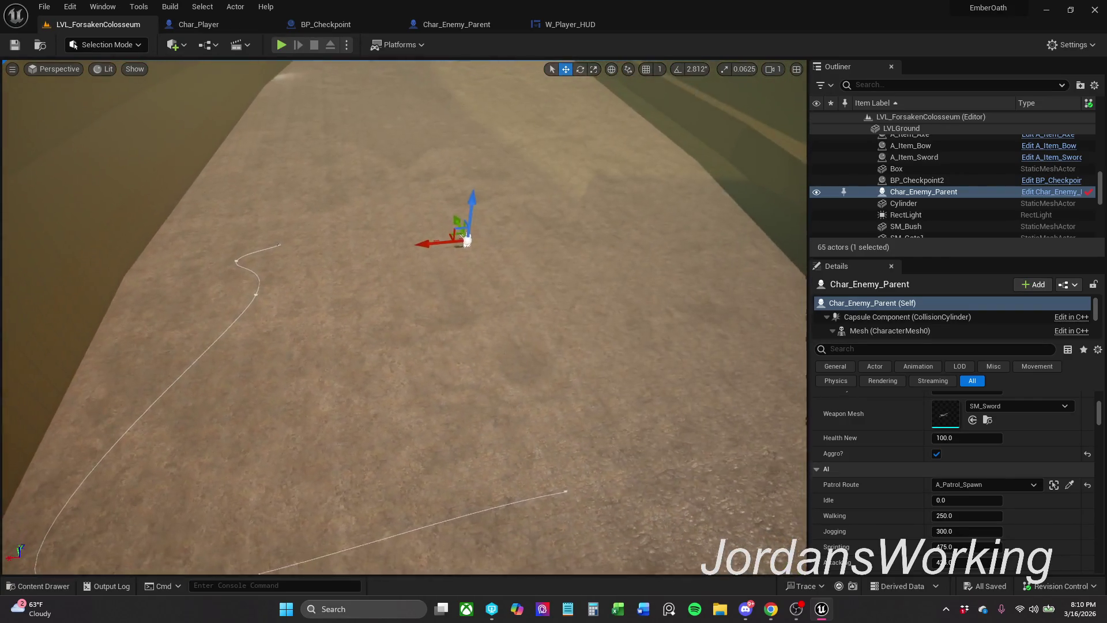
- Try the Unlit, Lit and Wireframe view modes, ending on Player Collision view
mouse_move(403, 317)
left_mouse_down()
mouse_move(403, 259)
mouse_move(212, 5)
left_mouse_up()
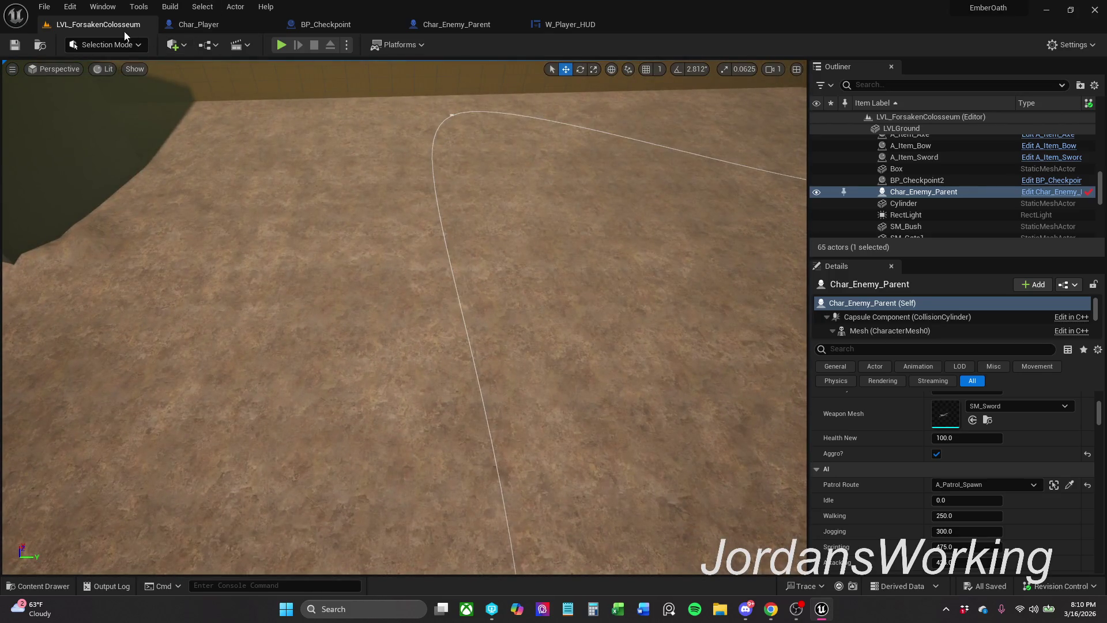
left_click(140, 114)
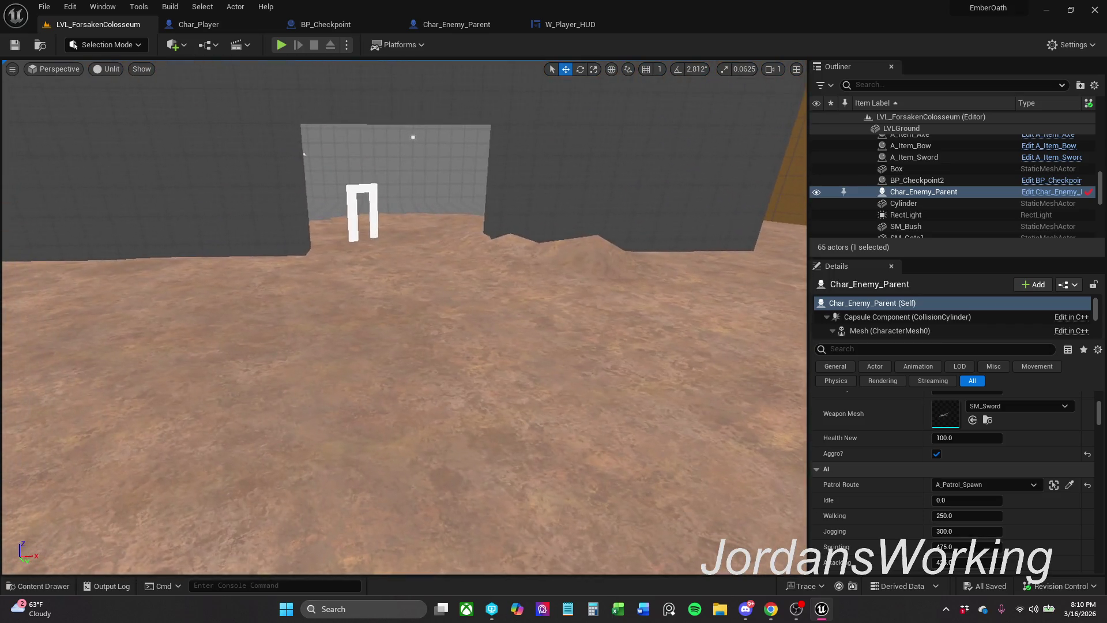
scroll(404, 231, "up", 5)
mouse_move(403, 288)
left_mouse_down()
mouse_move(403, 323)
mouse_move(369, 277)
mouse_move(335, 271)
left_mouse_up()
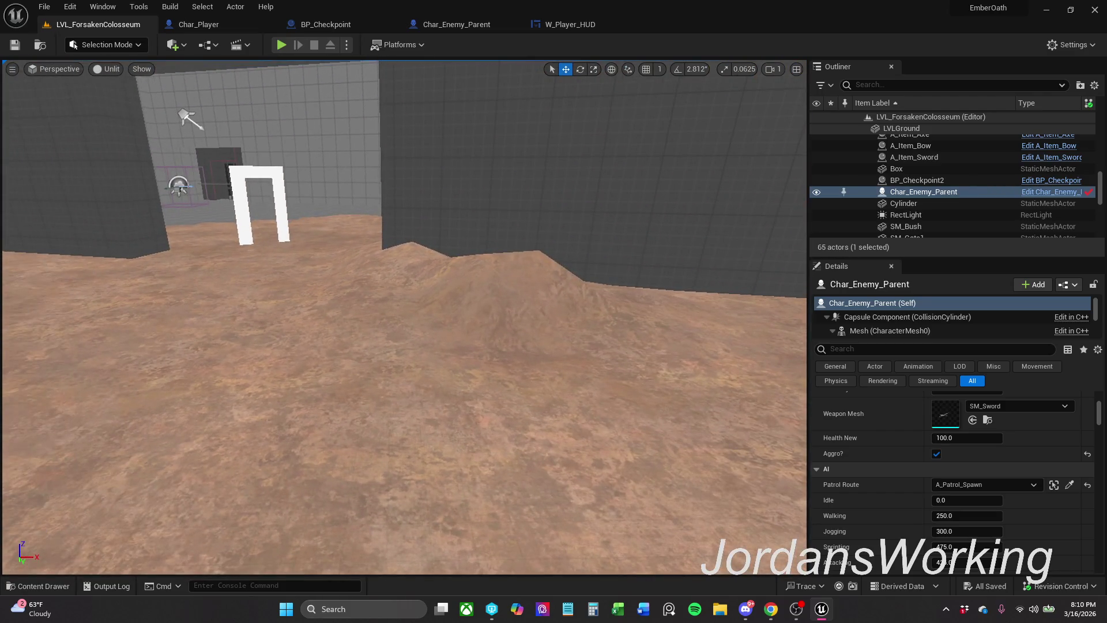
left_click(116, 71)
left_click(109, 93)
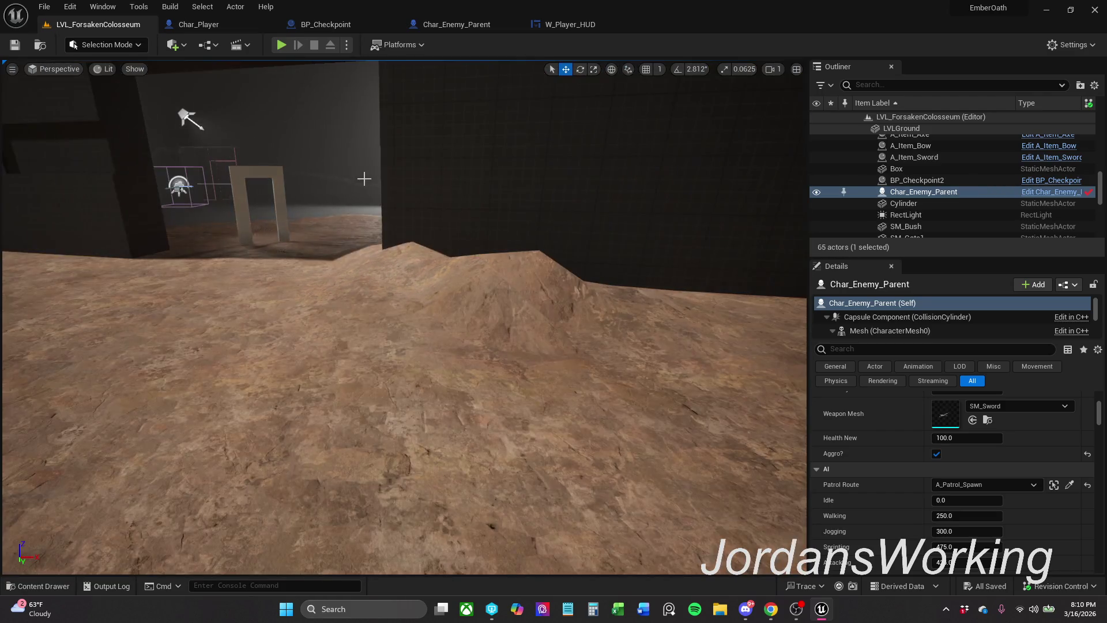
left_click_drag(334, 271, 275, 271)
left_click(112, 69)
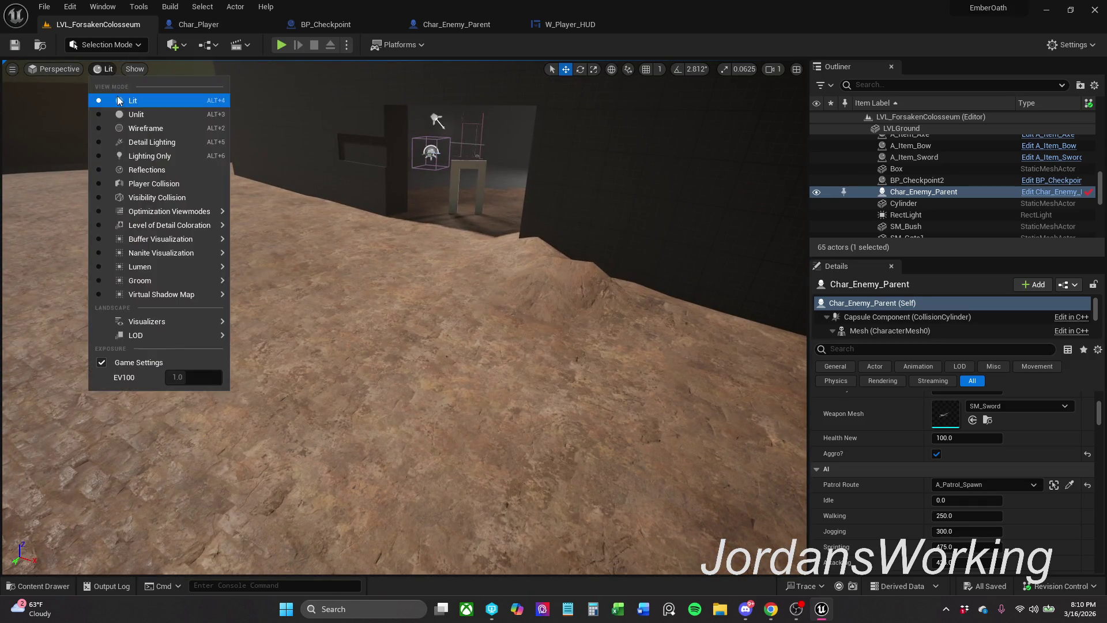
key("Escape")
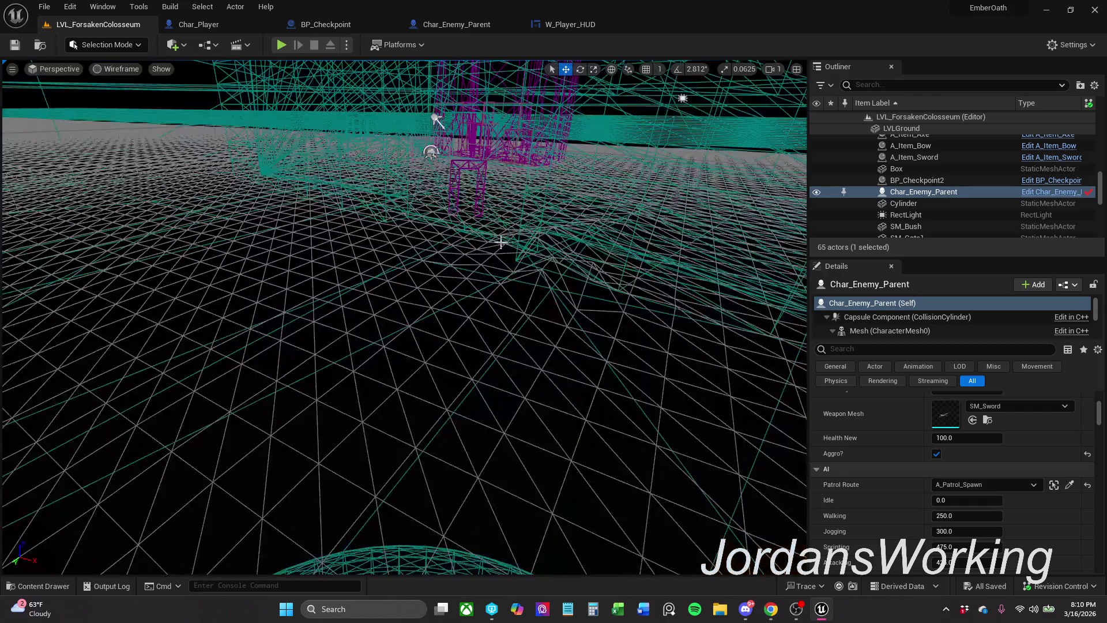
left_click(125, 69)
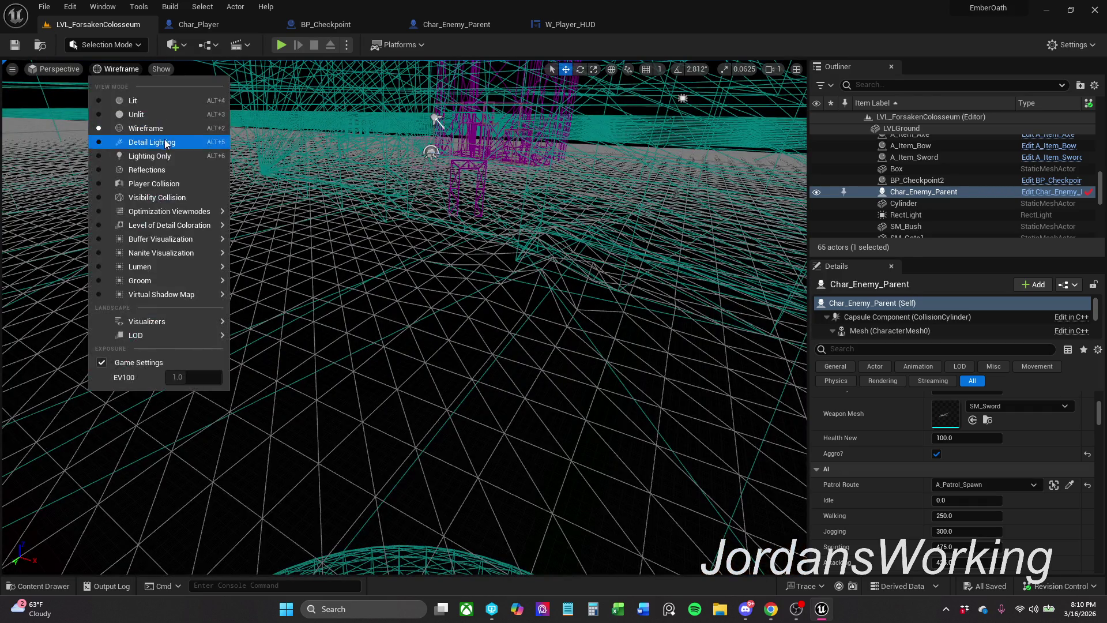
left_click(172, 187)
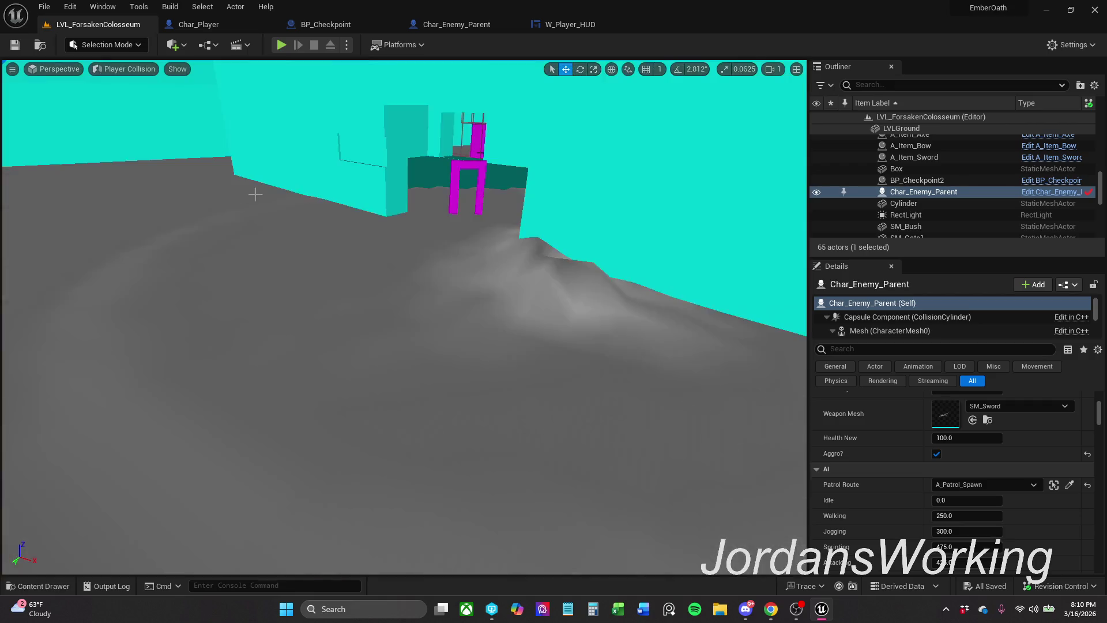
mouse_move(507, 279)
left_mouse_down()
mouse_move(450, 196)
mouse_move(438, 207)
left_mouse_up()
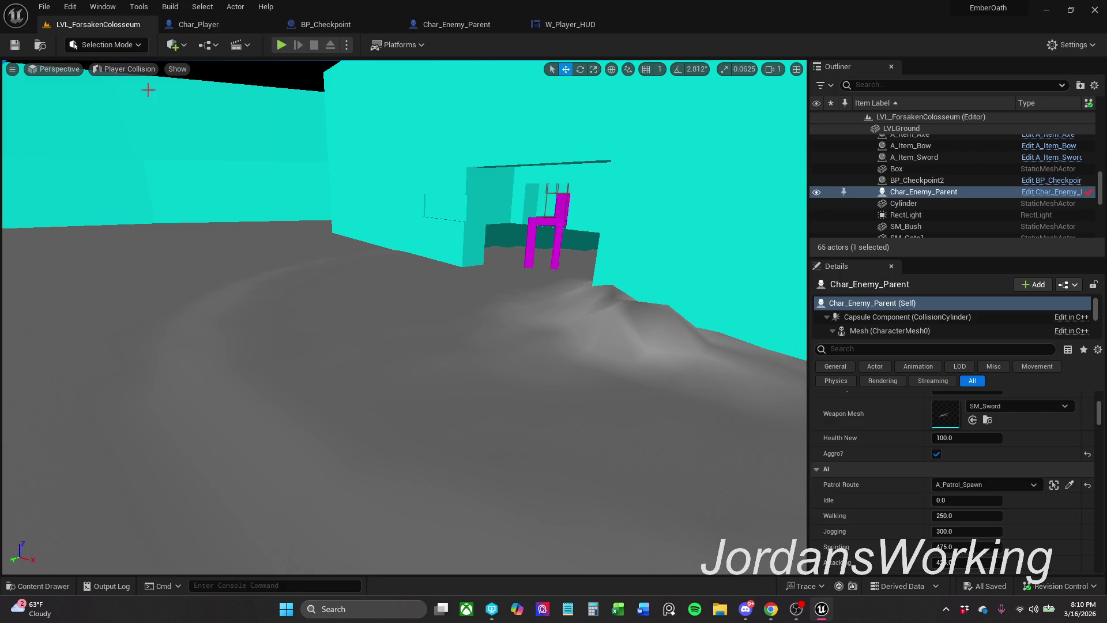
- Switch the editor into Landscape Mode and show the Manage tools
left_click(116, 53)
left_click(124, 77)
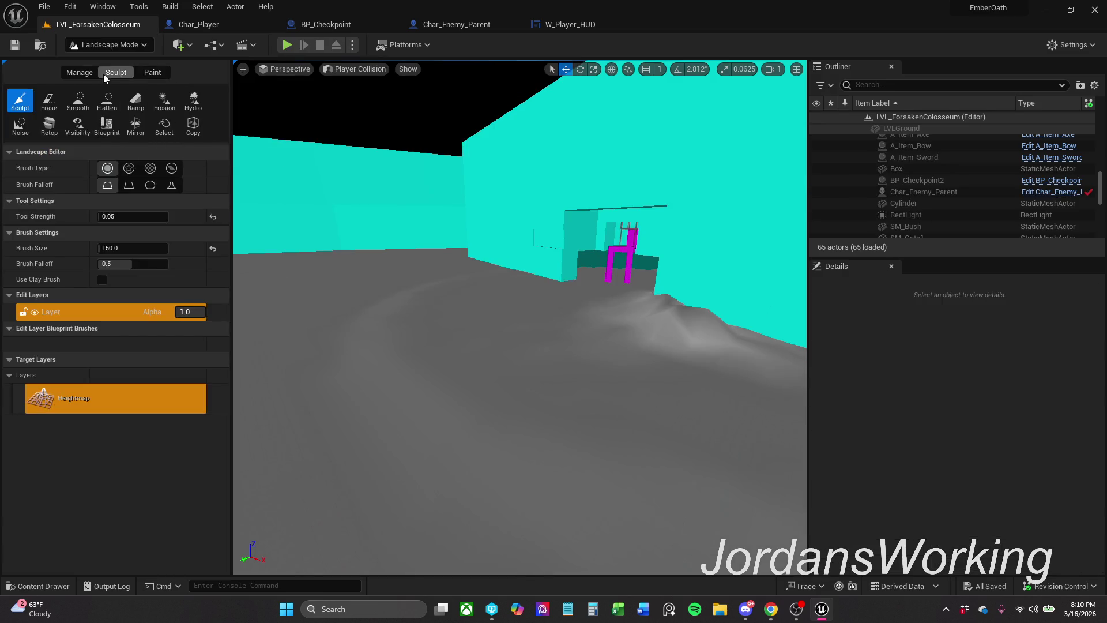
left_click(87, 73)
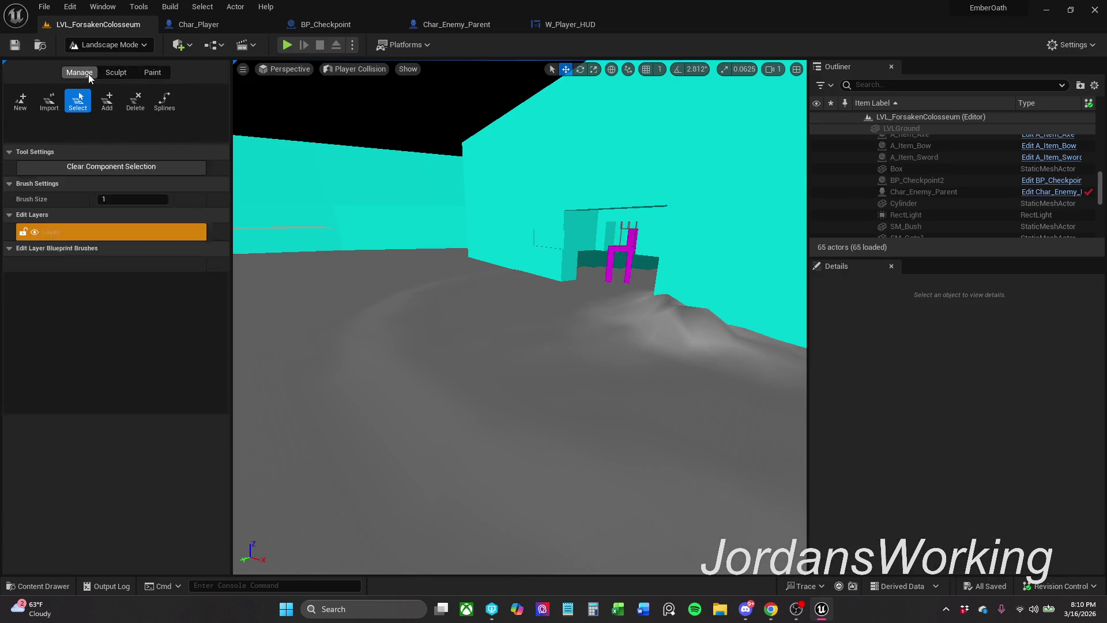
- Sculpt raised mounds before the doorway with brush size 150 and strength 0.05
left_click(116, 72)
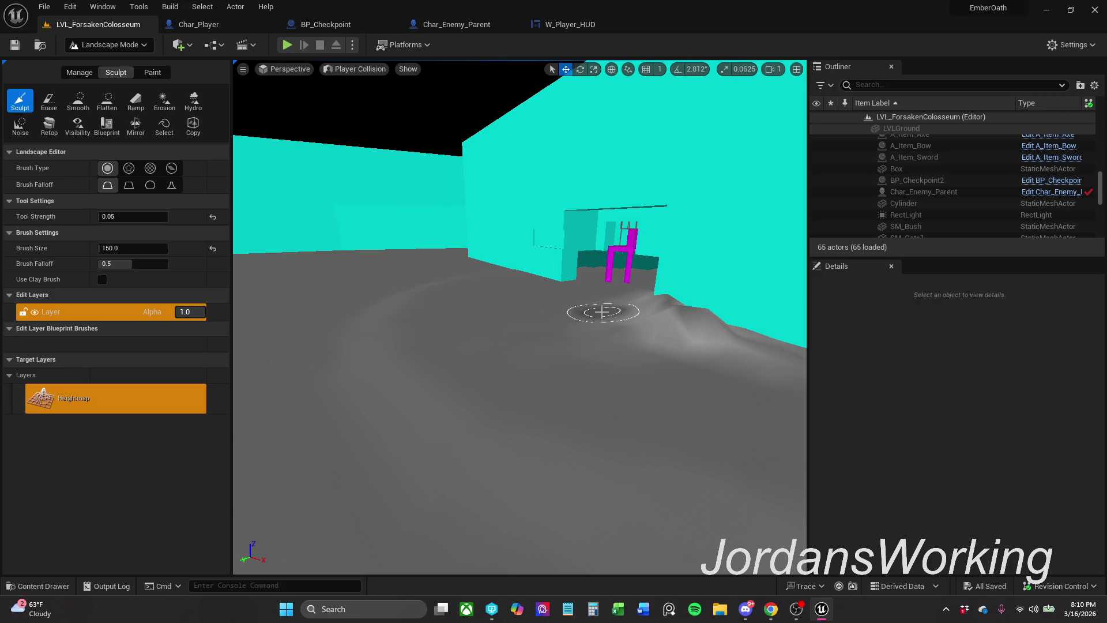
mouse_move(562, 316)
left_mouse_down()
mouse_move(526, 280)
mouse_move(450, 351)
mouse_move(445, 383)
mouse_move(529, 288)
left_mouse_up()
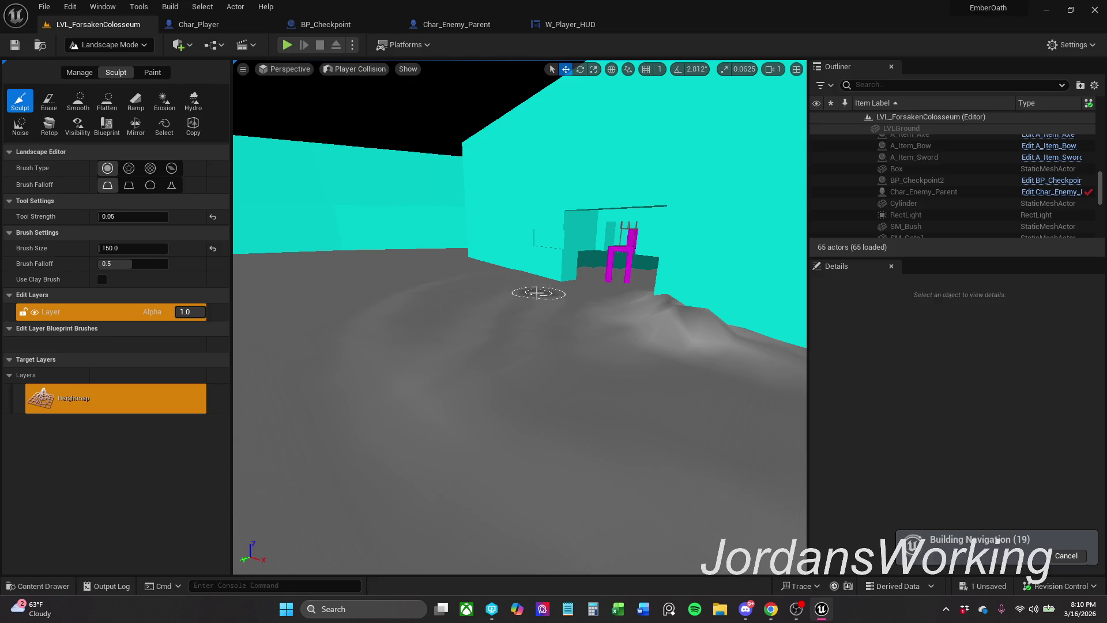
left_click_drag(438, 317, 490, 271)
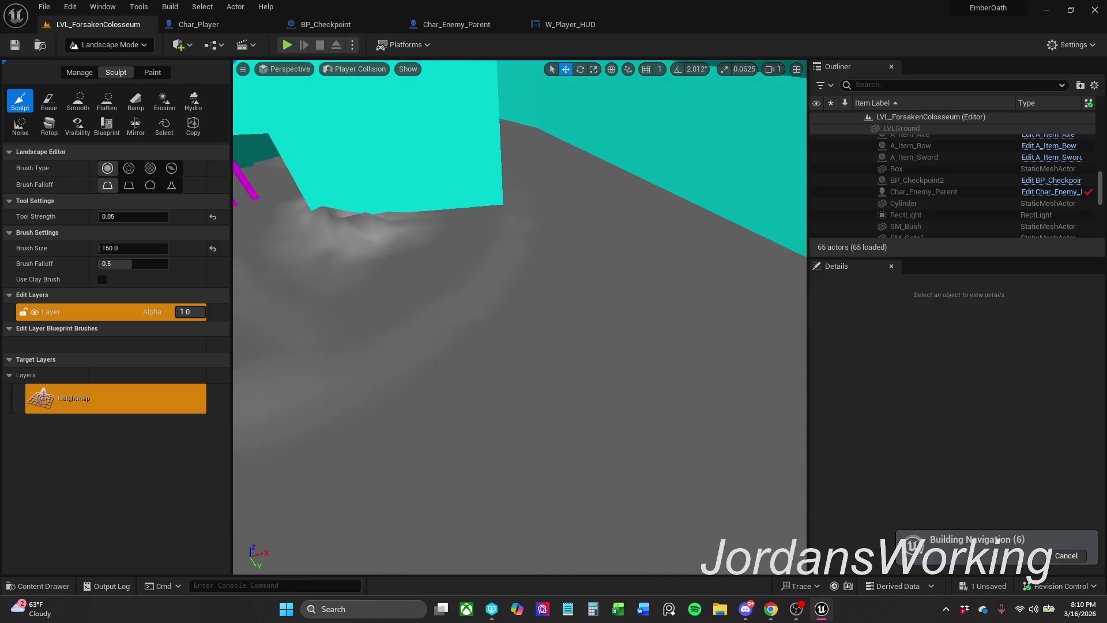
scroll(565, 306, "down", 5)
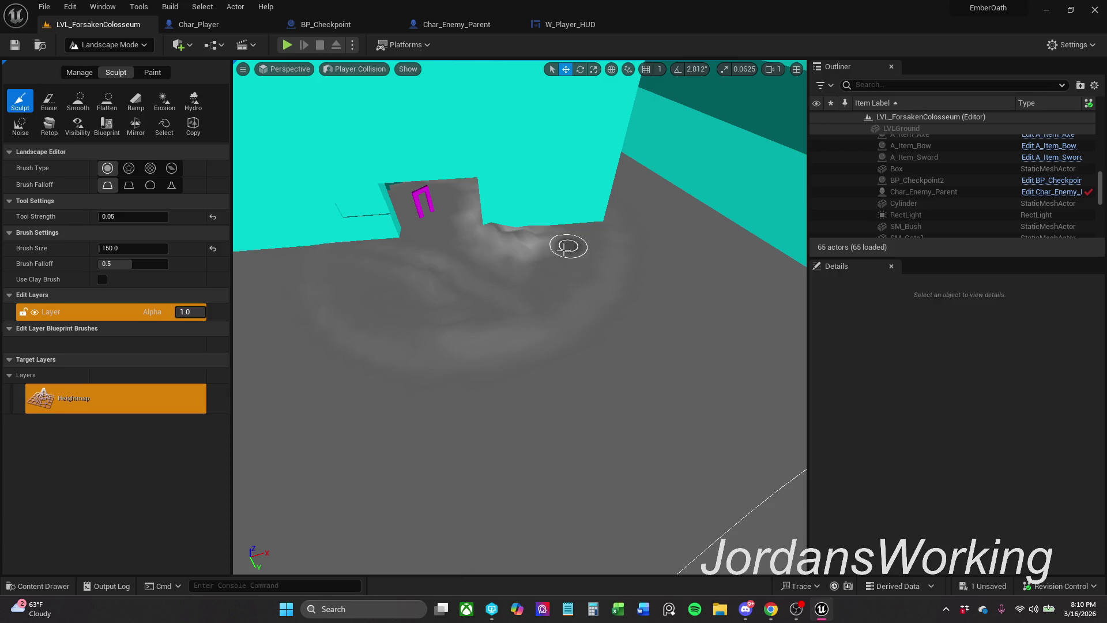
scroll(375, 193, "down", 5)
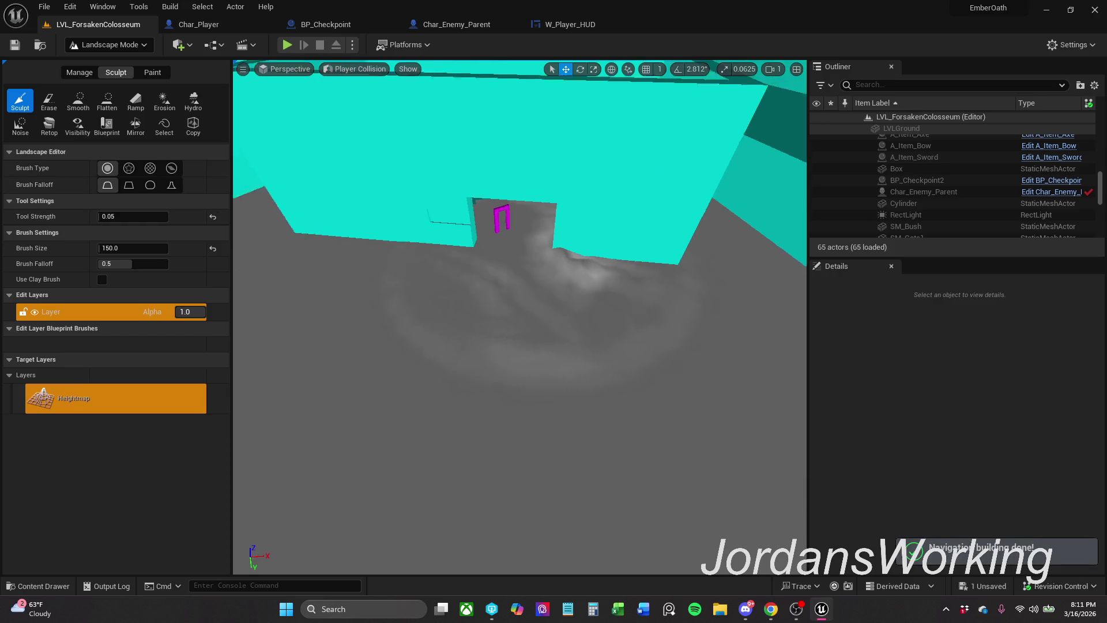
scroll(519, 317, "up", 3)
left_click_drag(231, 317, 164, 317)
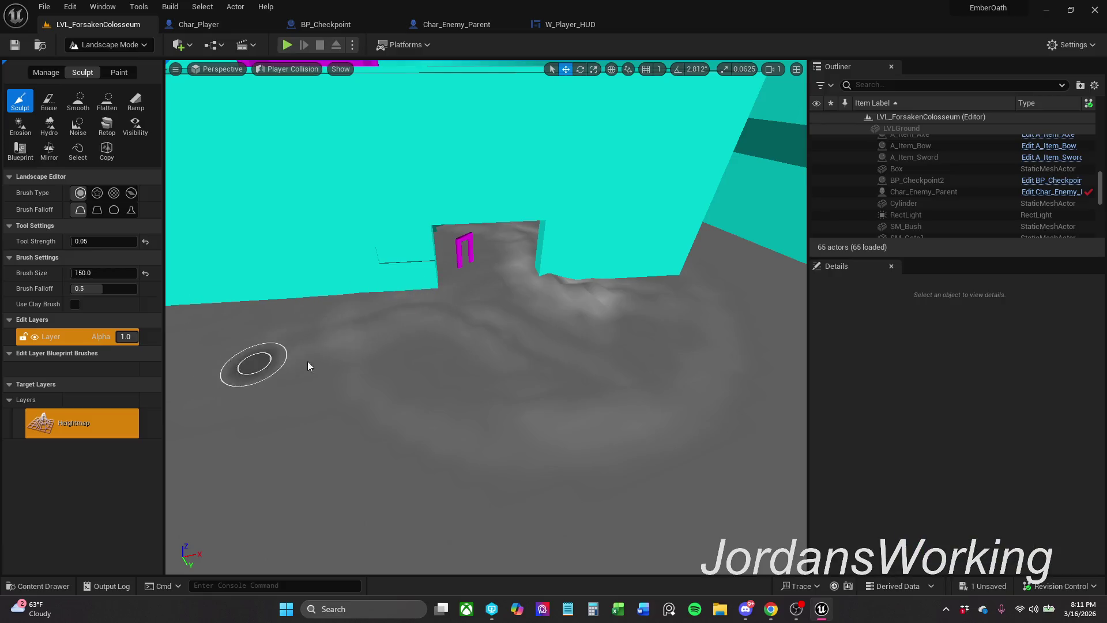
mouse_move(241, 518)
left_mouse_down()
mouse_move(345, 530)
mouse_move(672, 479)
mouse_move(322, 407)
left_mouse_up()
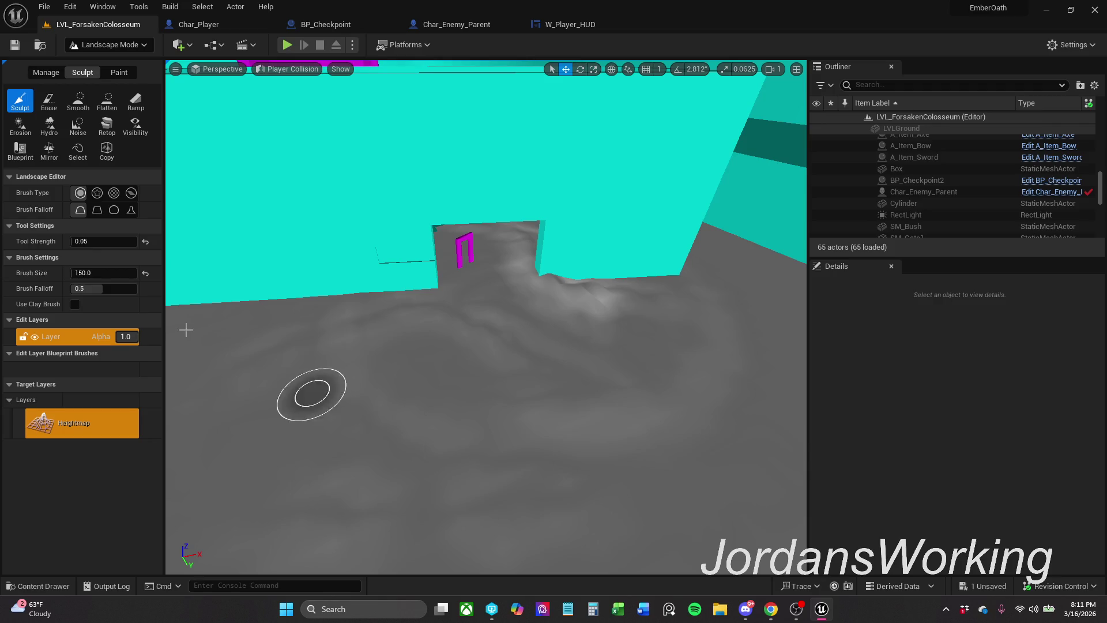
left_click(115, 241)
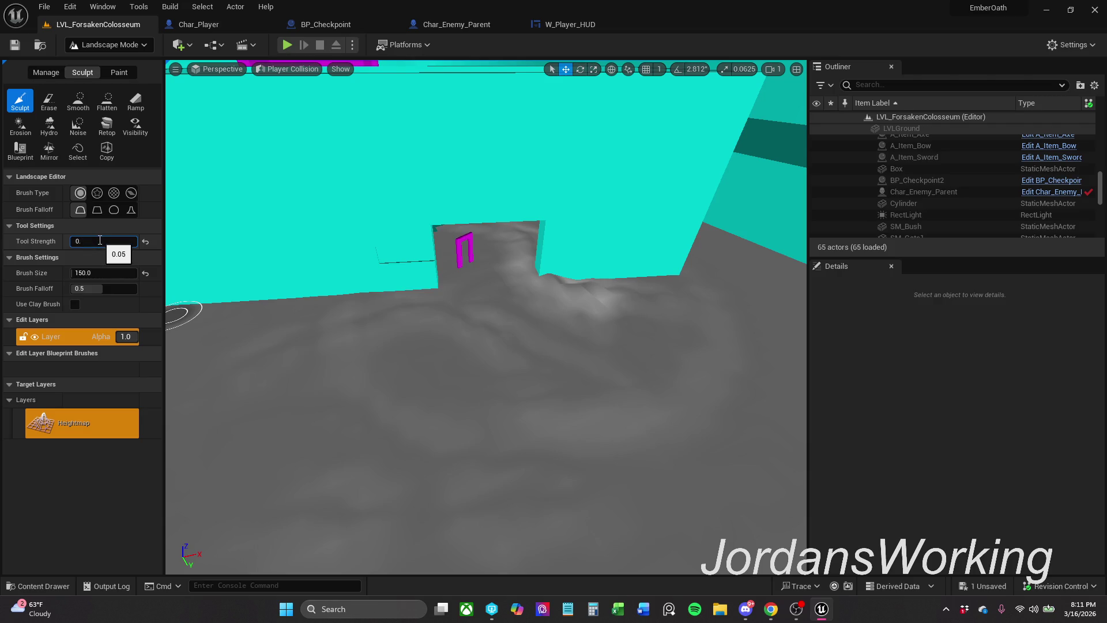
type("1")
- Raise sculpt strength to 0.1 then 0.5, sculpt stronger ridges, save, and start a playtest
key("Return")
scroll(538, 281, "down", 5)
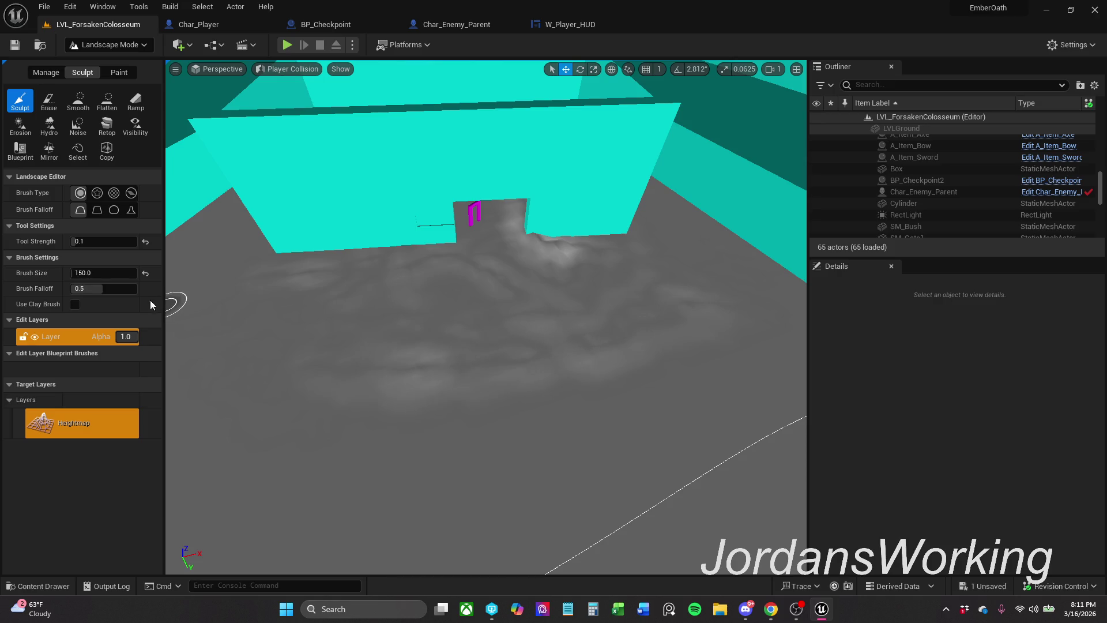
left_click(106, 239)
type("0.5")
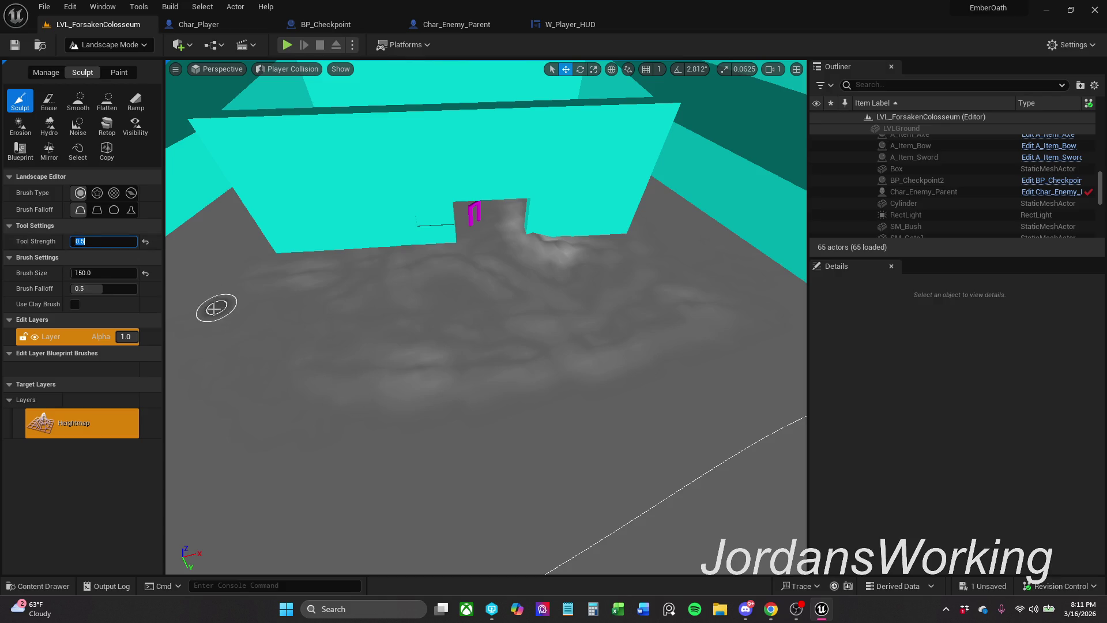
mouse_move(267, 359)
left_mouse_down()
mouse_move(178, 396)
mouse_move(257, 311)
mouse_move(363, 282)
mouse_move(369, 341)
left_mouse_up()
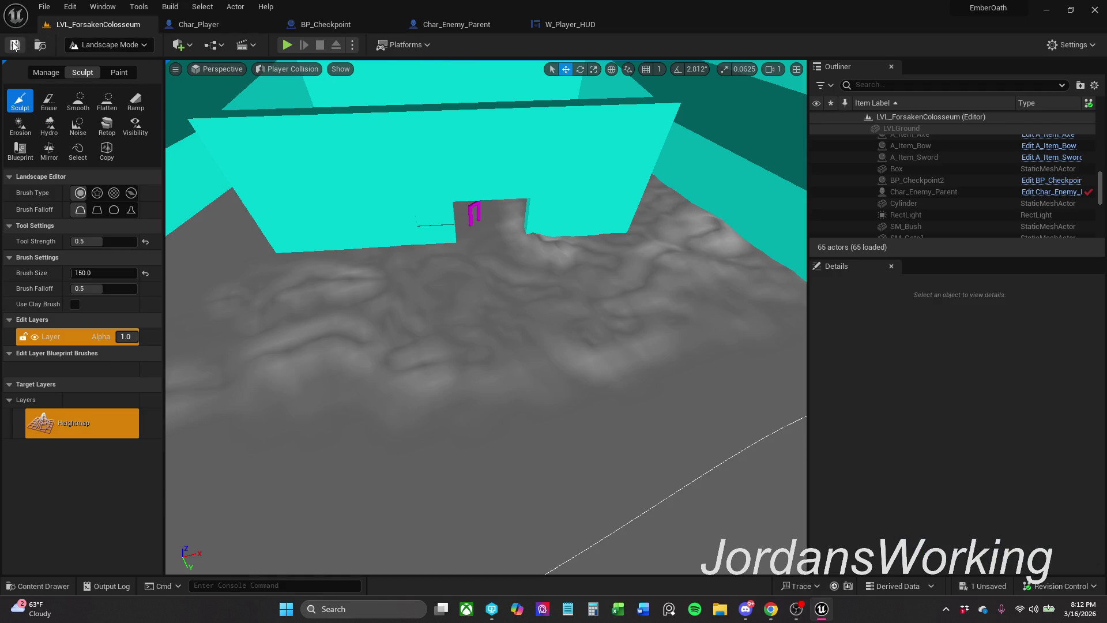
left_click(570, 434)
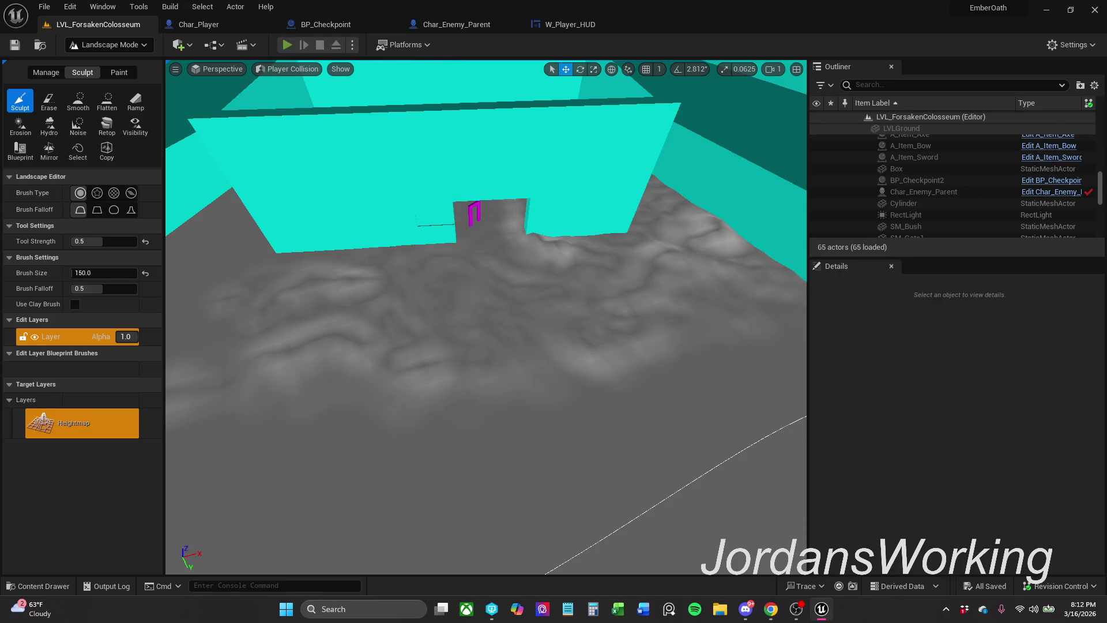
key("alt+p")
- Run the character up the dirt slope with W and D, then end the playtest
key("w")
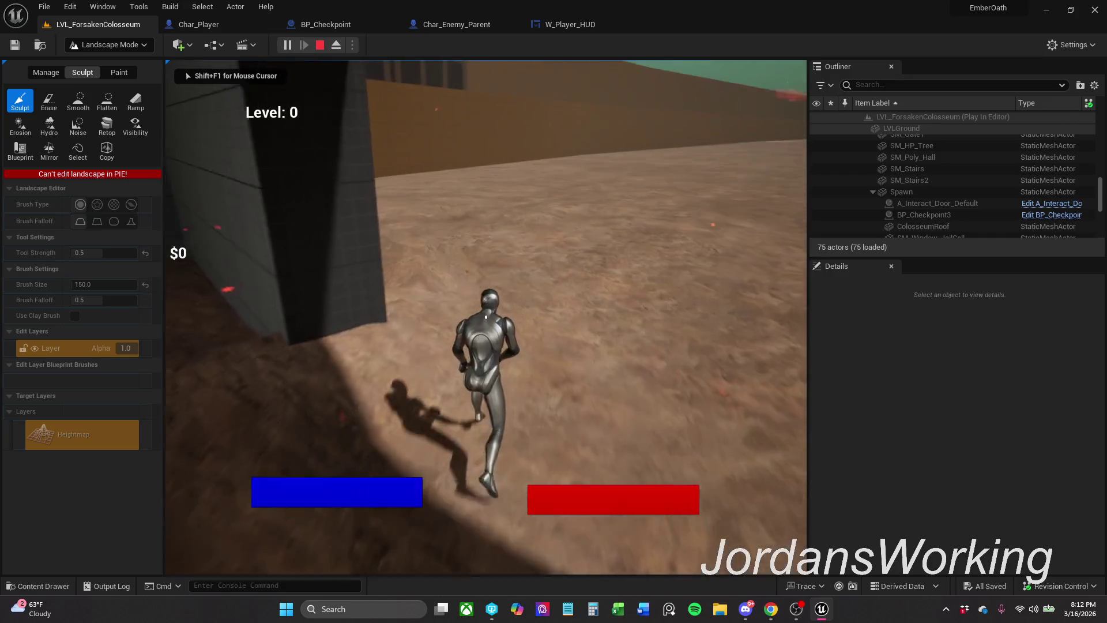
key("d")
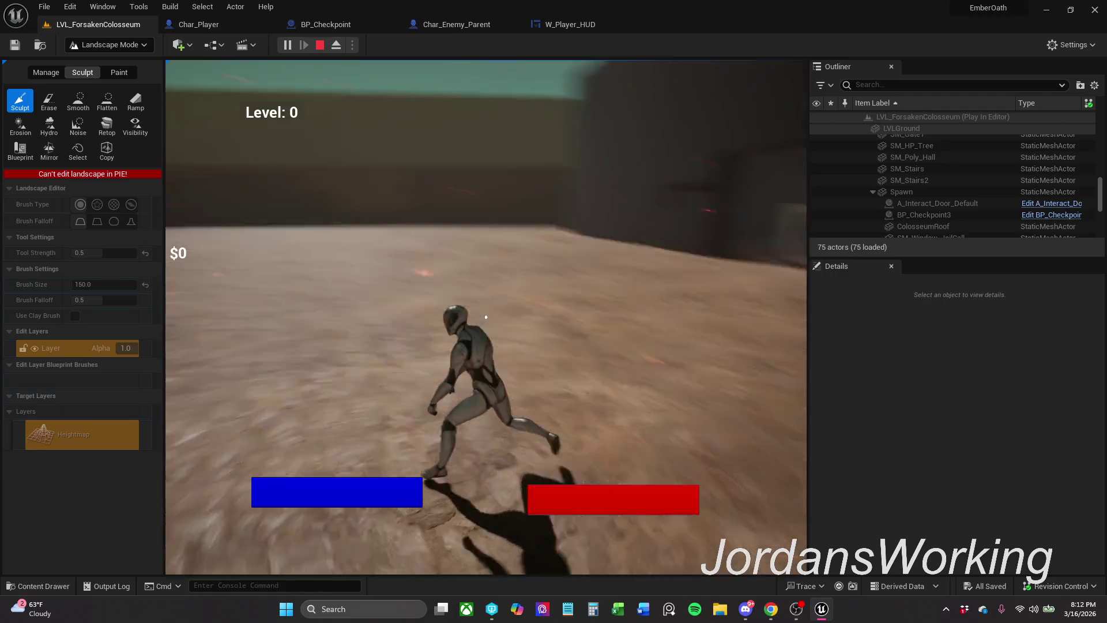
key("Escape")
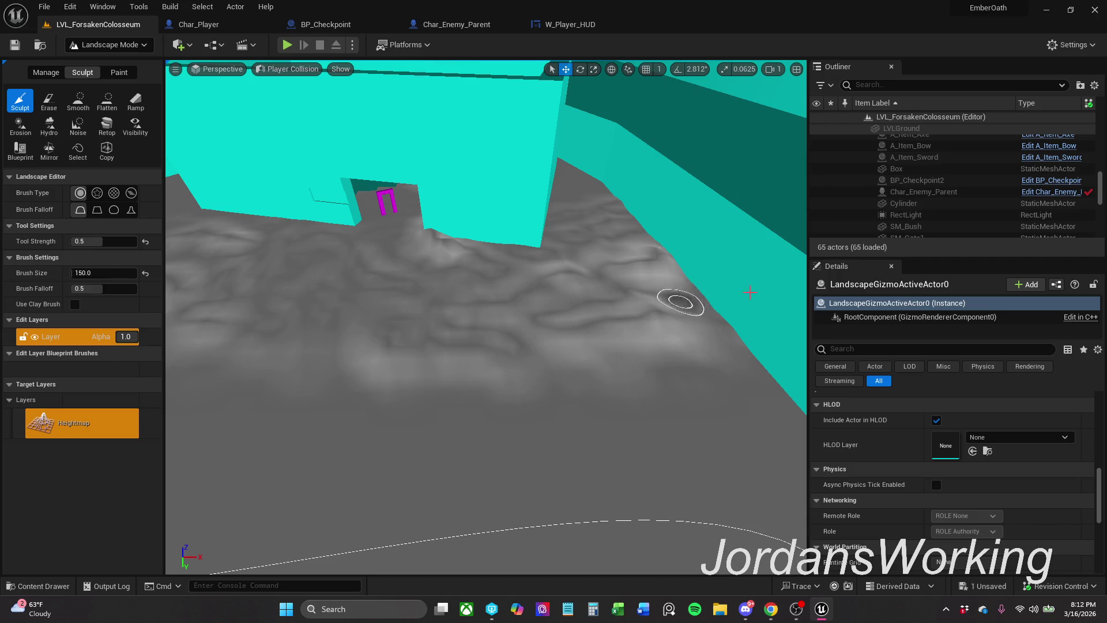
right_click(637, 300)
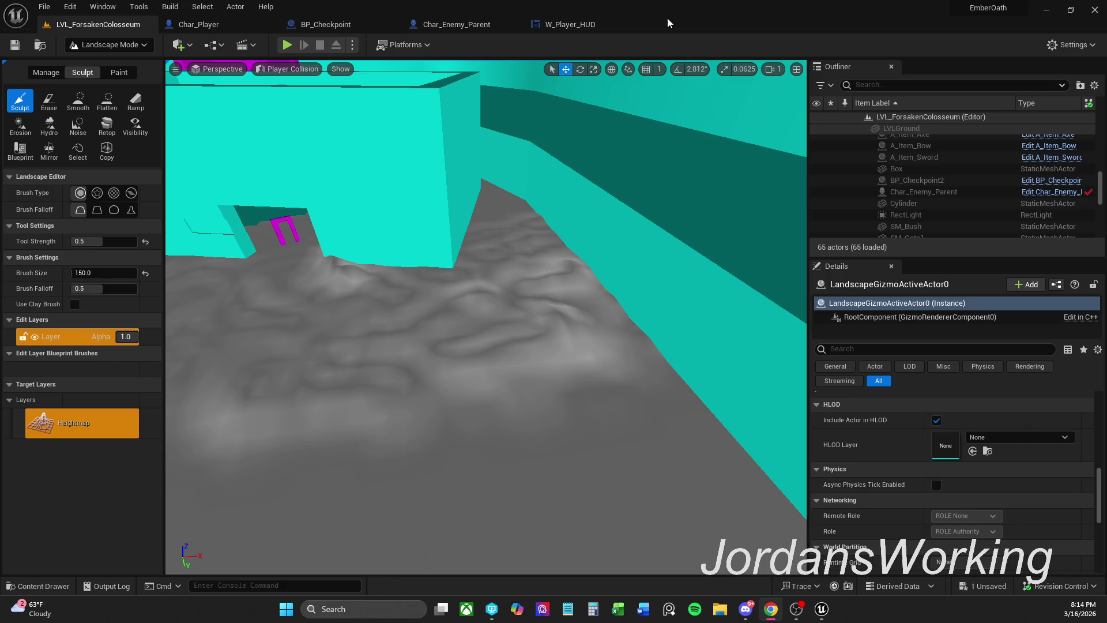
scroll(469, 246, "down", 10)
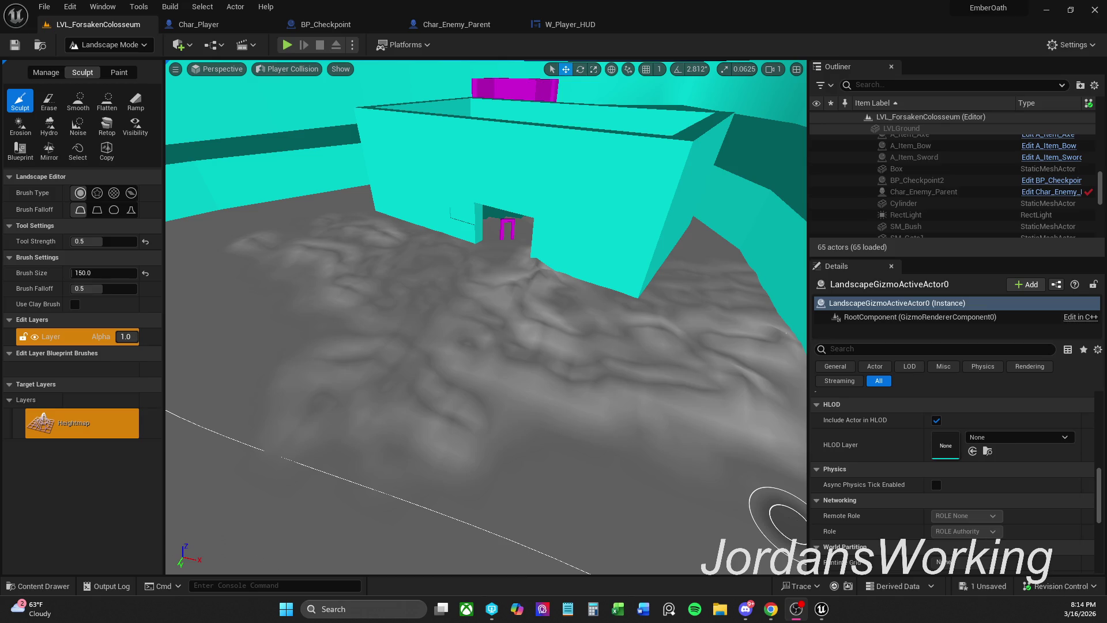
- Sculpt more floor relief and a tall spike against the outer wall at strength 2.0
left_click(787, 516)
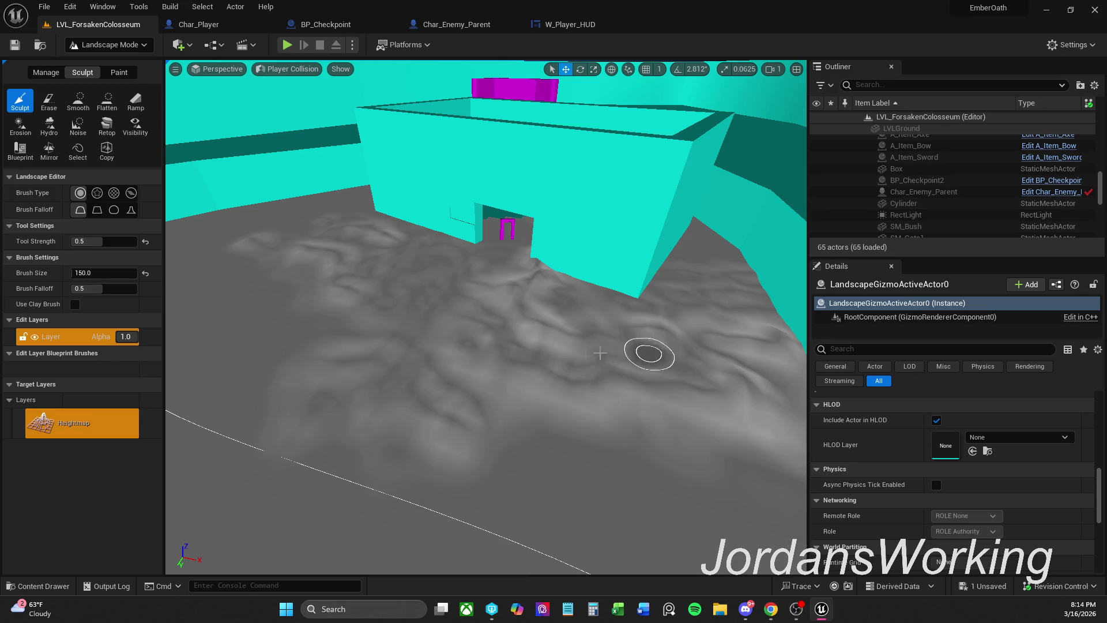
mouse_move(617, 324)
left_mouse_down()
mouse_move(538, 309)
mouse_move(605, 285)
mouse_move(654, 319)
left_mouse_up()
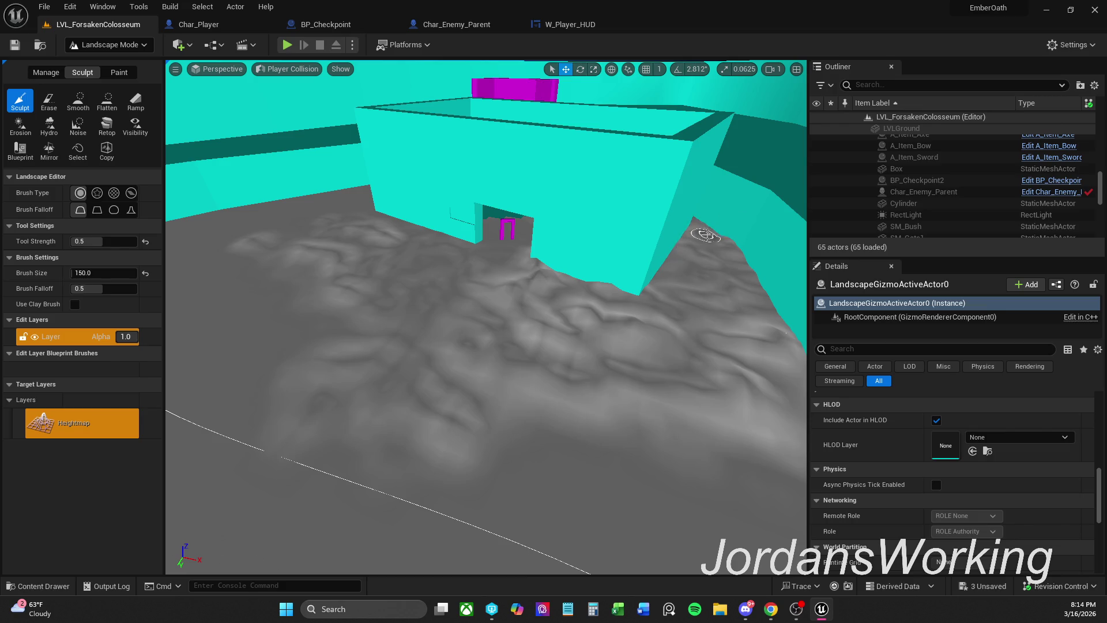
scroll(705, 235, "up", 15)
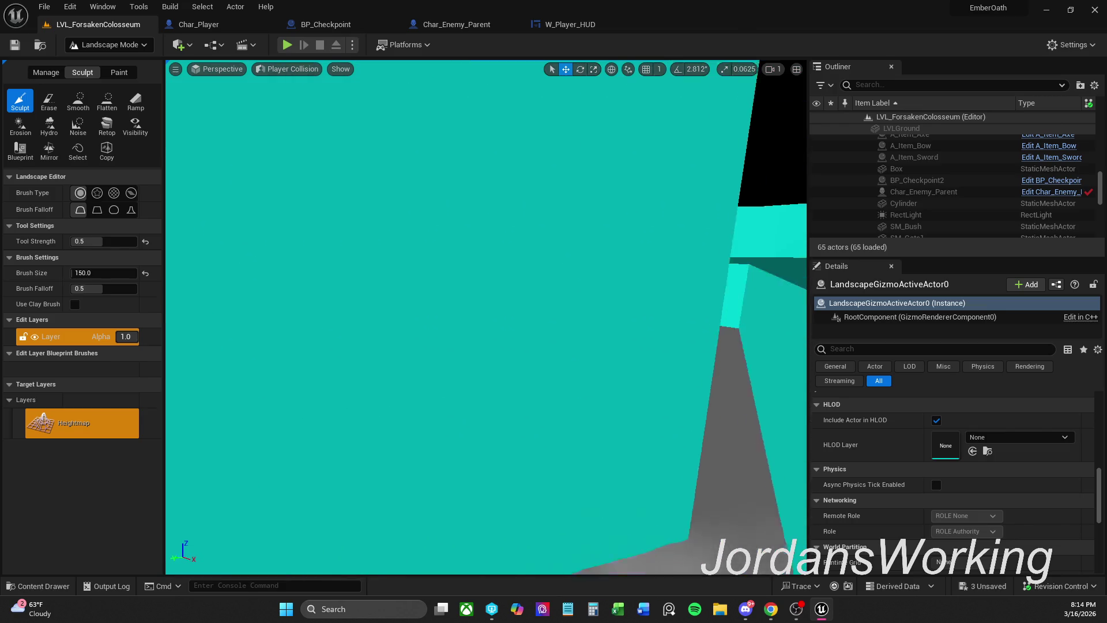
scroll(486, 316, "up", 10)
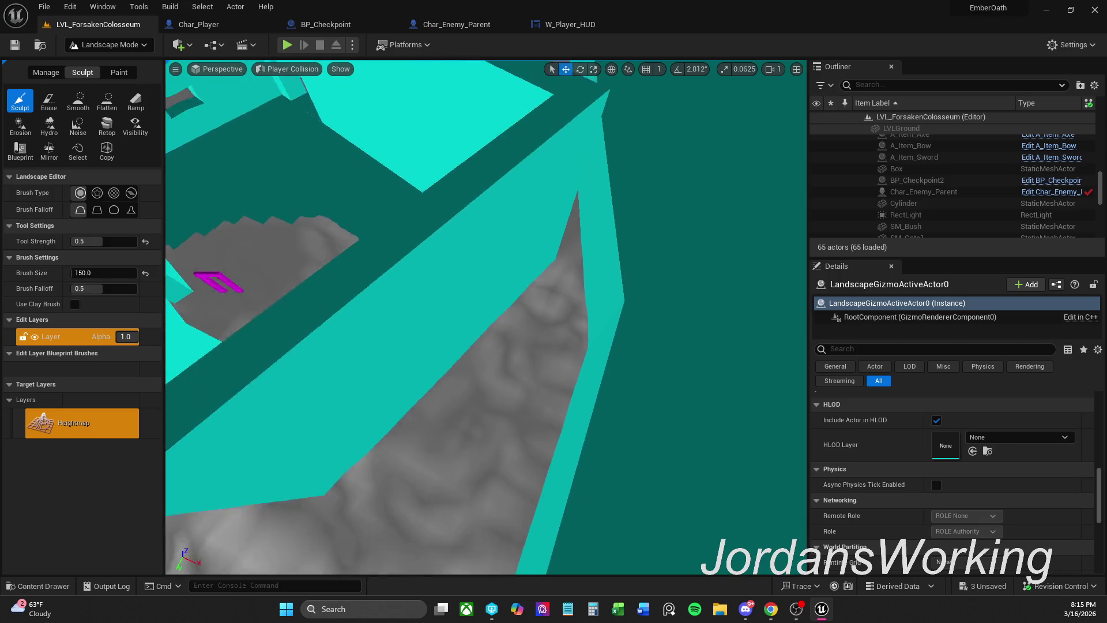
scroll(782, 263, "down", 3)
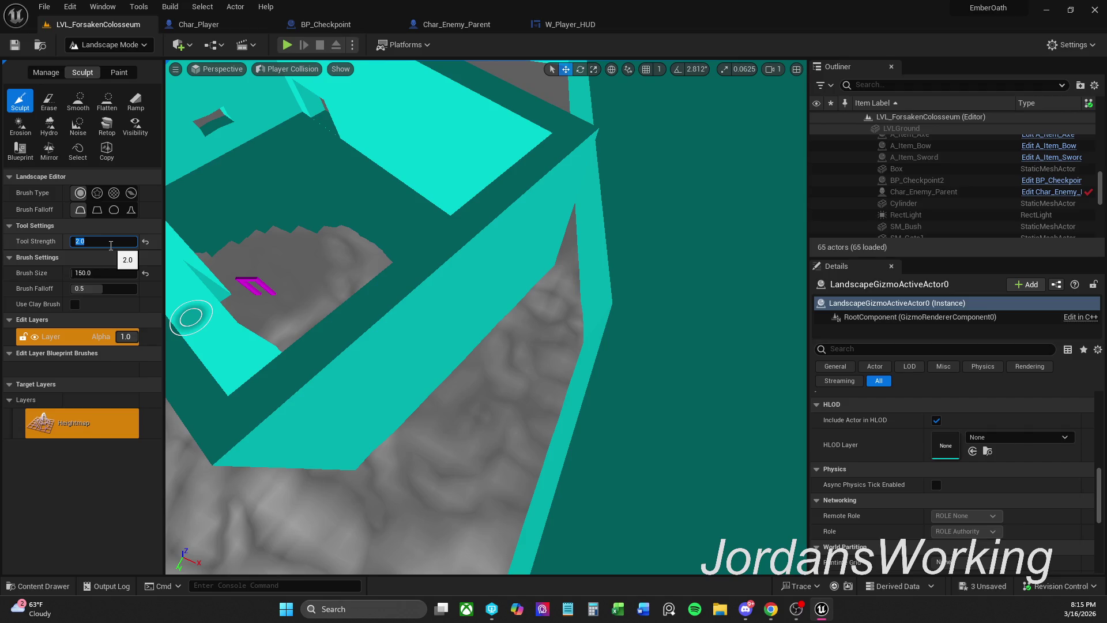
mouse_move(571, 340)
left_mouse_down()
mouse_move(573, 289)
mouse_move(602, 251)
mouse_move(572, 264)
mouse_move(577, 282)
left_mouse_up()
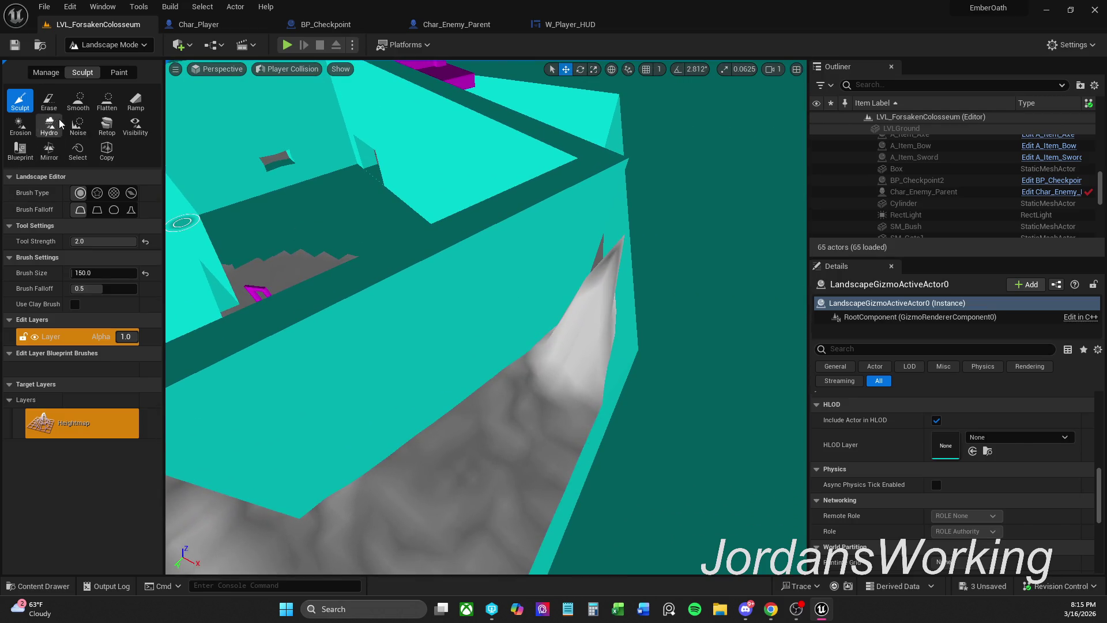
- Erase the tall spike behind the wall, then set strength 0.5 and reselect the Sculpt tool
left_click(49, 100)
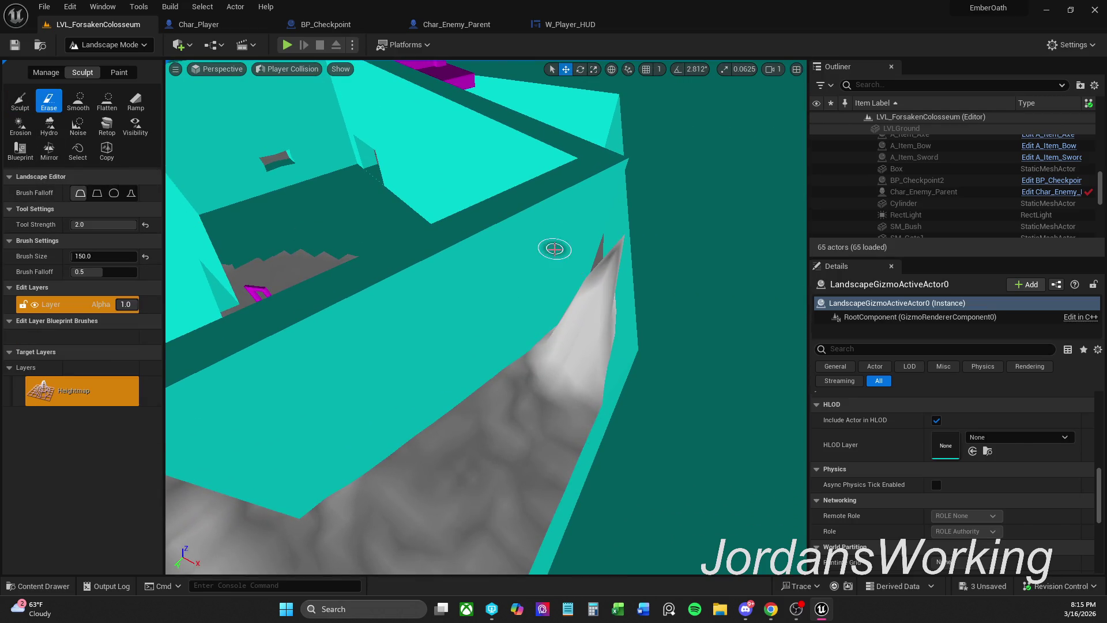
left_click_drag(592, 268, 586, 351)
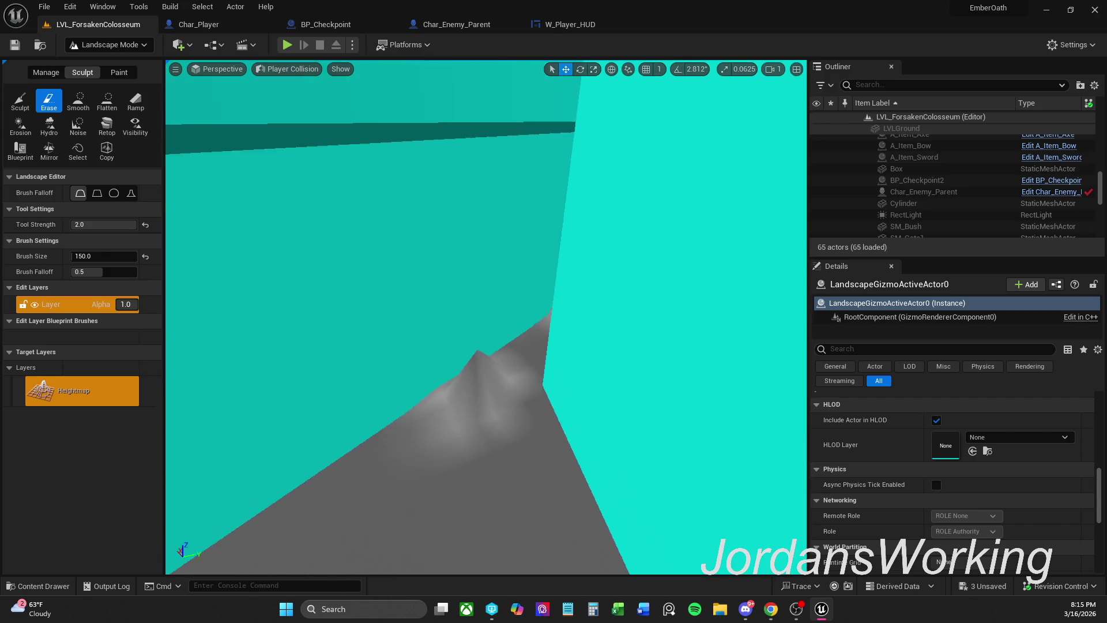
left_click(46, 73)
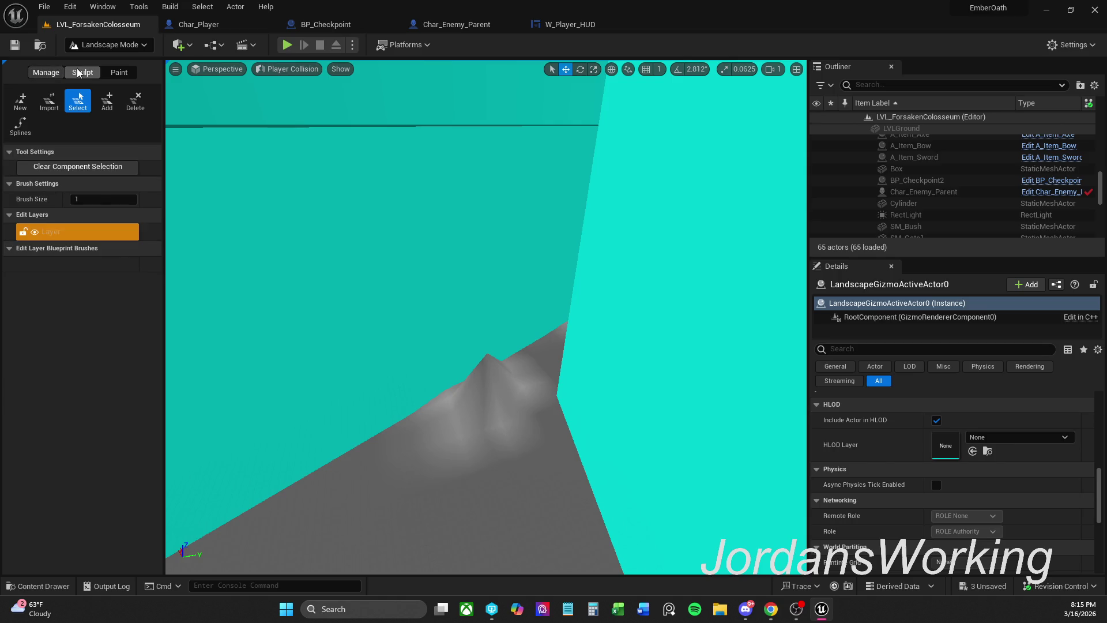
left_click(81, 73)
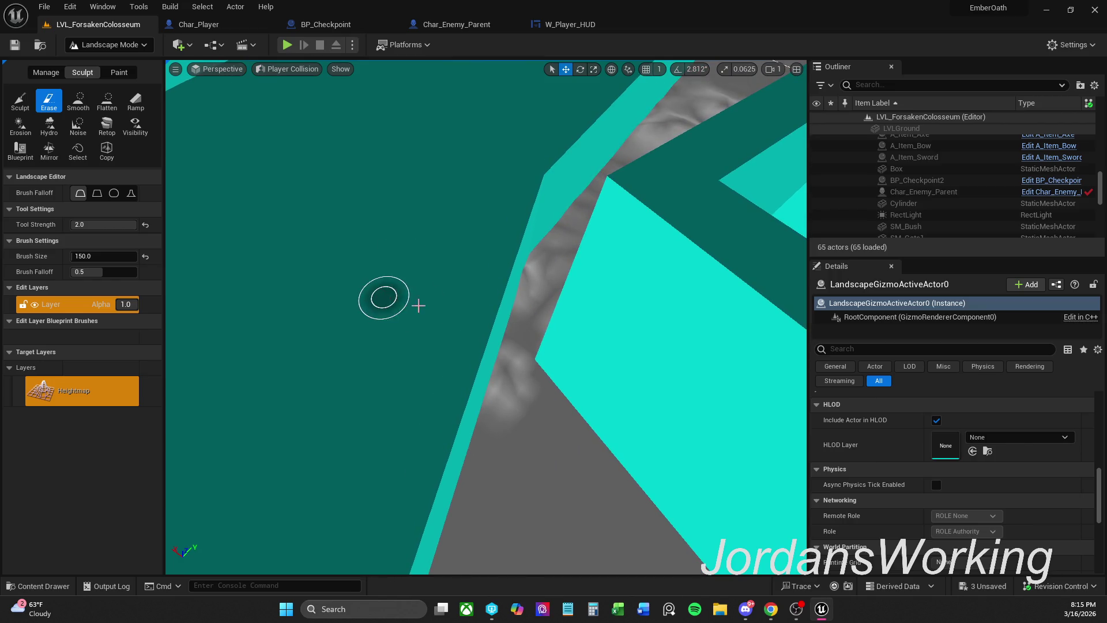
left_click(69, 226)
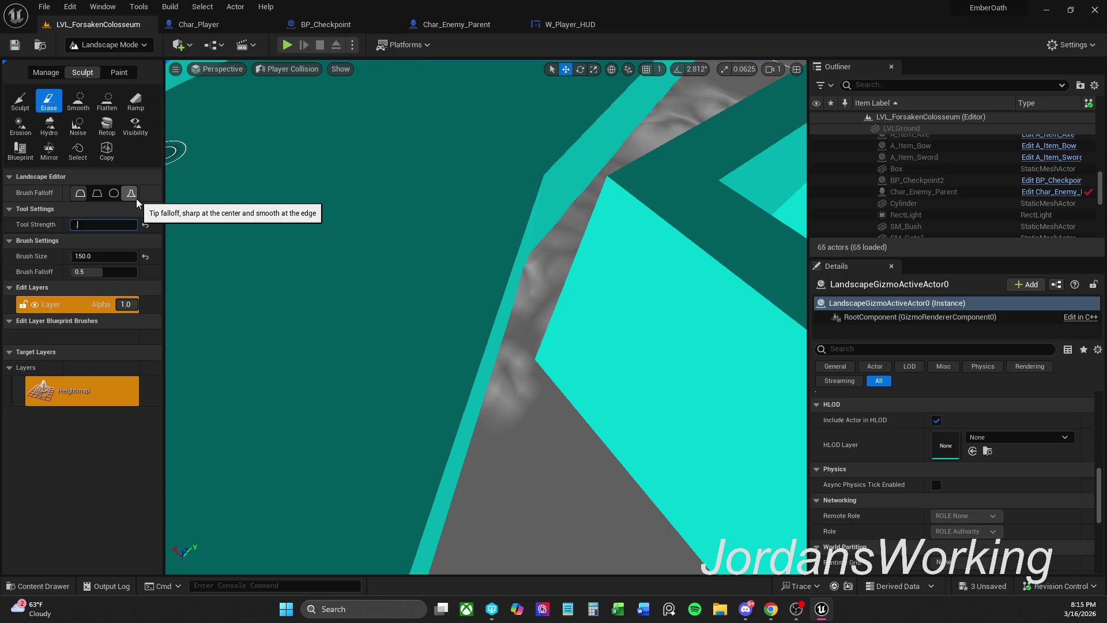
type("0.5")
key("Return")
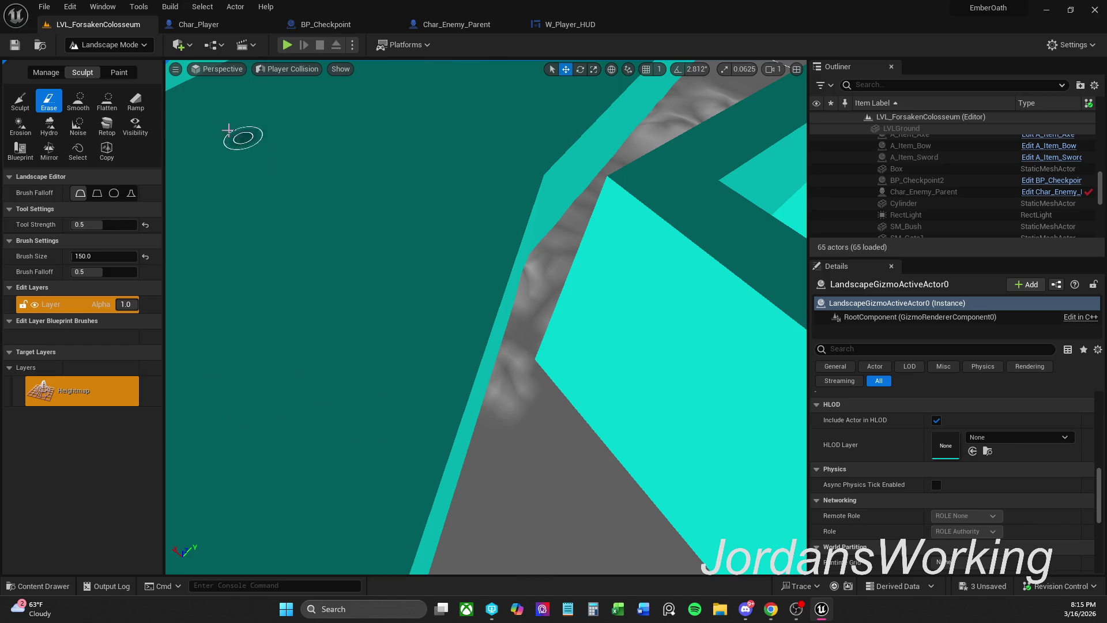
left_click(29, 103)
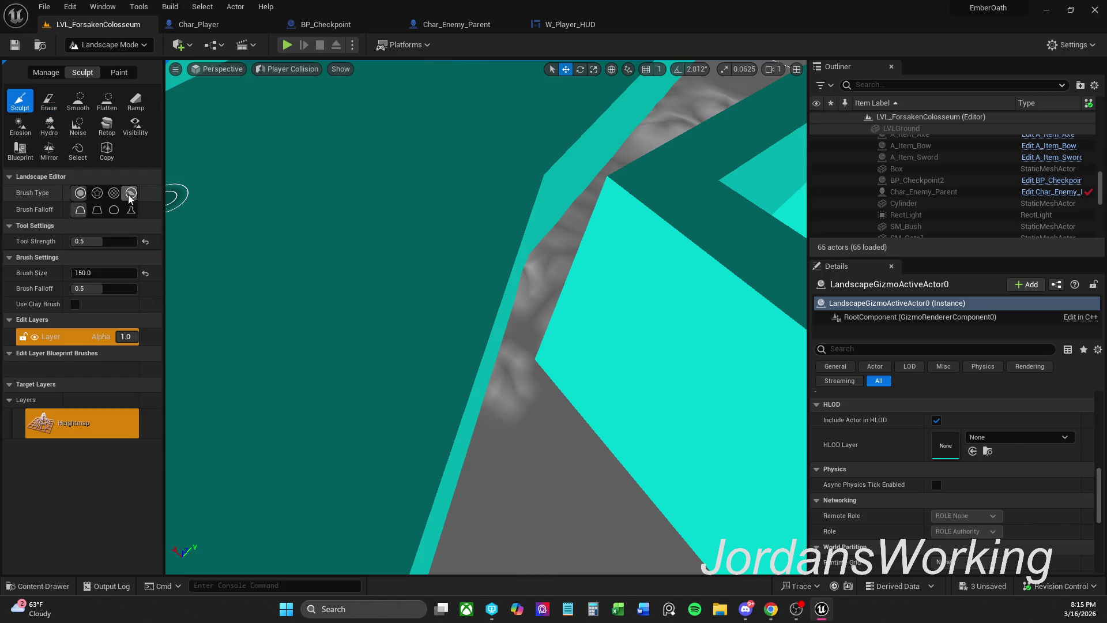
- Sculpt wrinkled bumps and ridges along the wall with the Alpha brush, then approve saving
left_click(97, 193)
mouse_move(556, 457)
left_mouse_down()
mouse_move(593, 440)
mouse_move(544, 415)
mouse_move(553, 404)
mouse_move(608, 449)
mouse_move(594, 421)
left_mouse_up()
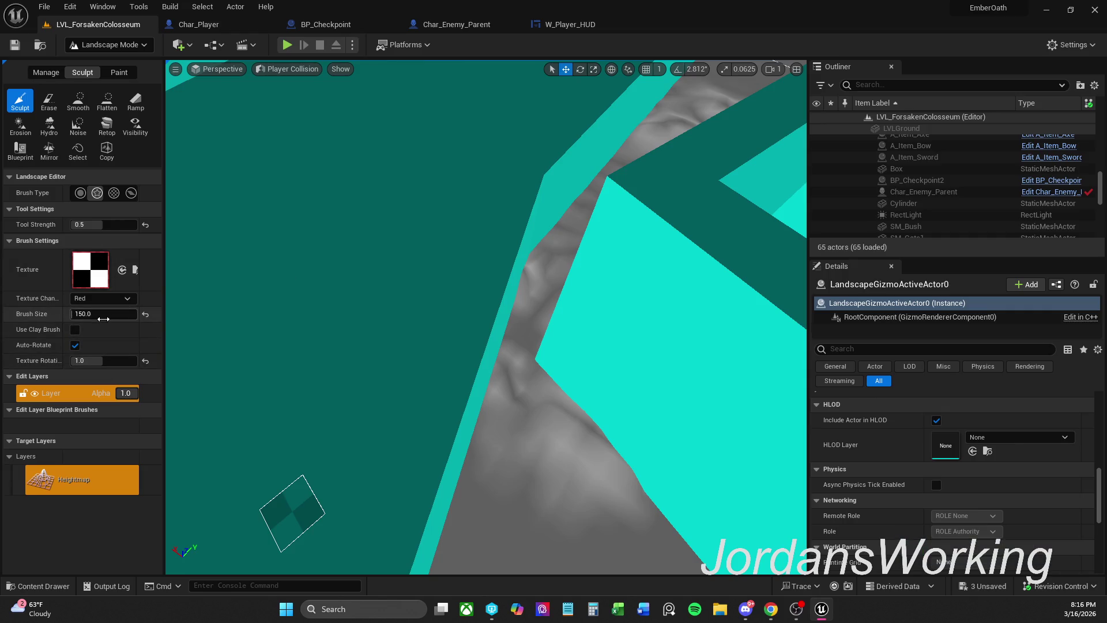
scroll(346, 447, "up", 3)
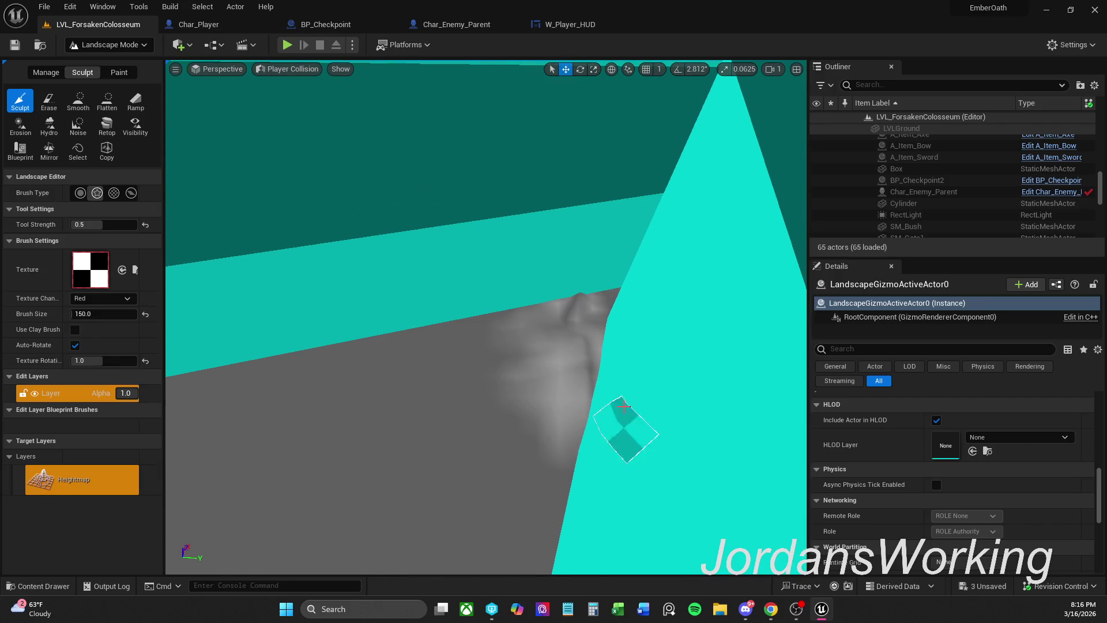
mouse_move(623, 407)
left_mouse_down()
mouse_move(425, 346)
mouse_move(526, 315)
mouse_move(567, 422)
mouse_move(353, 479)
left_mouse_up()
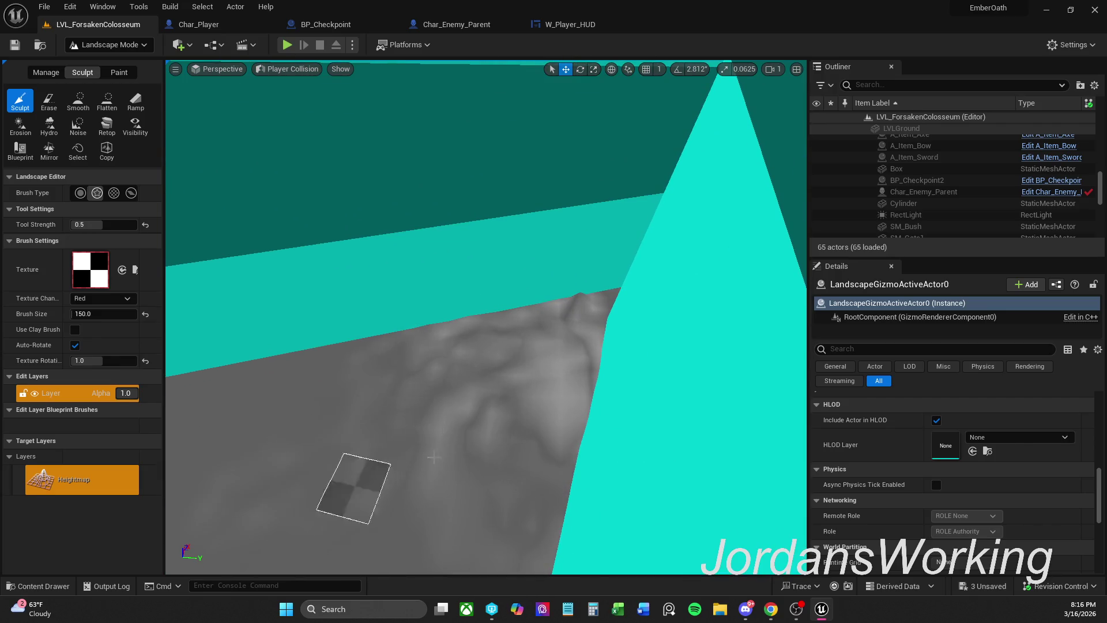
mouse_move(297, 531)
left_mouse_down()
mouse_move(444, 556)
mouse_move(514, 548)
mouse_move(272, 469)
mouse_move(247, 430)
mouse_move(173, 470)
mouse_move(209, 543)
mouse_move(217, 494)
mouse_move(171, 447)
mouse_move(167, 421)
mouse_move(265, 445)
mouse_move(209, 512)
mouse_move(171, 414)
mouse_move(223, 363)
mouse_move(334, 364)
mouse_move(254, 386)
mouse_move(322, 343)
left_mouse_up()
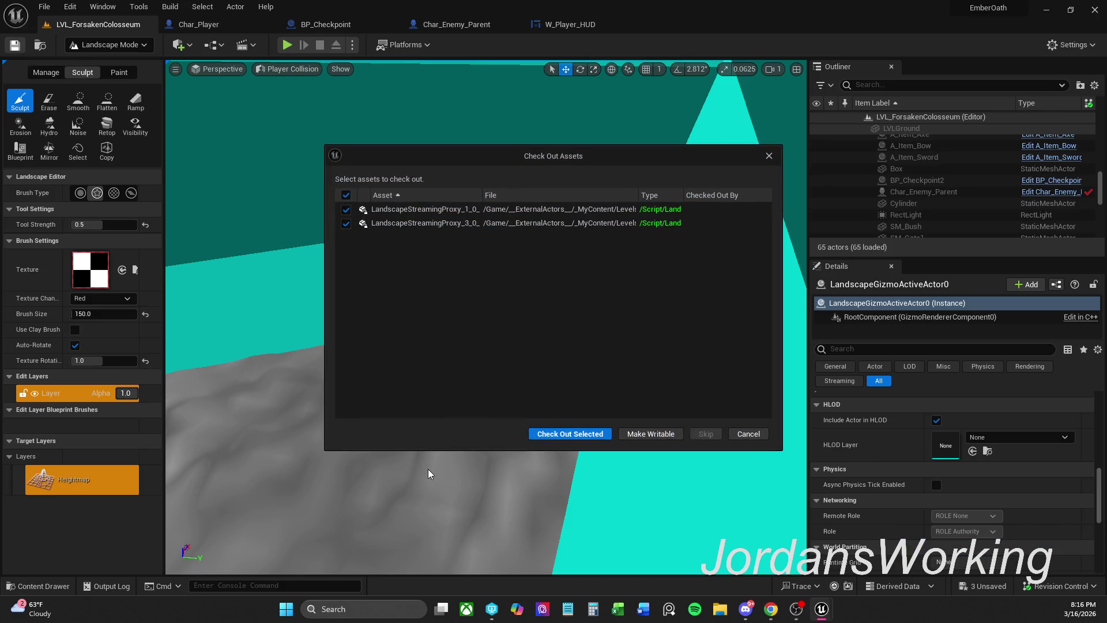
left_click(582, 438)
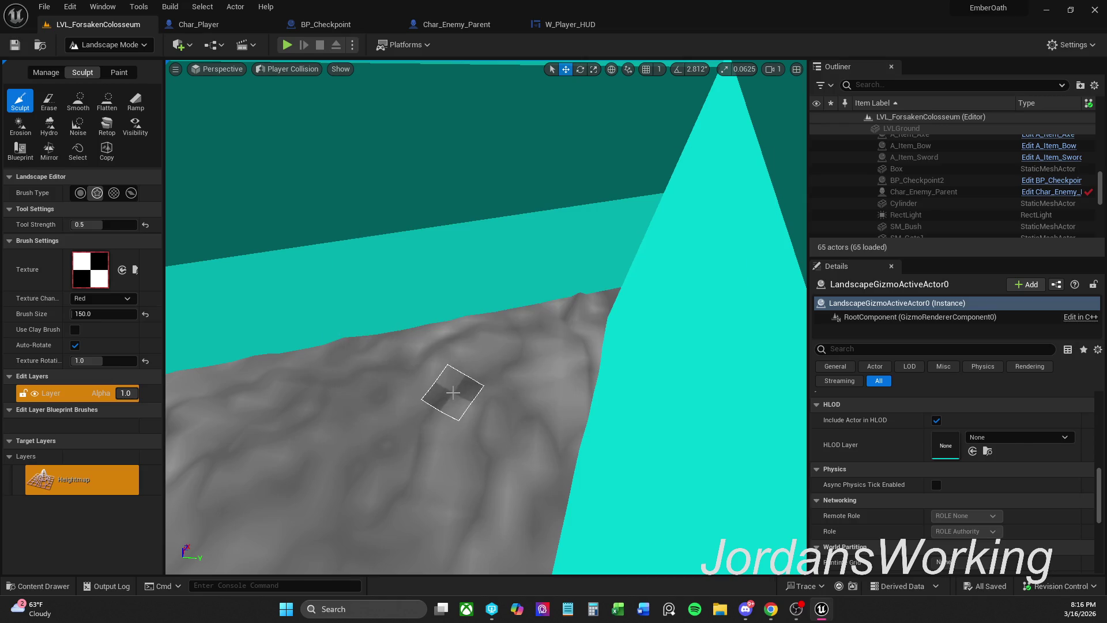
- Place a Player Start actor on the sculpted arena terrain
right_click(453, 394)
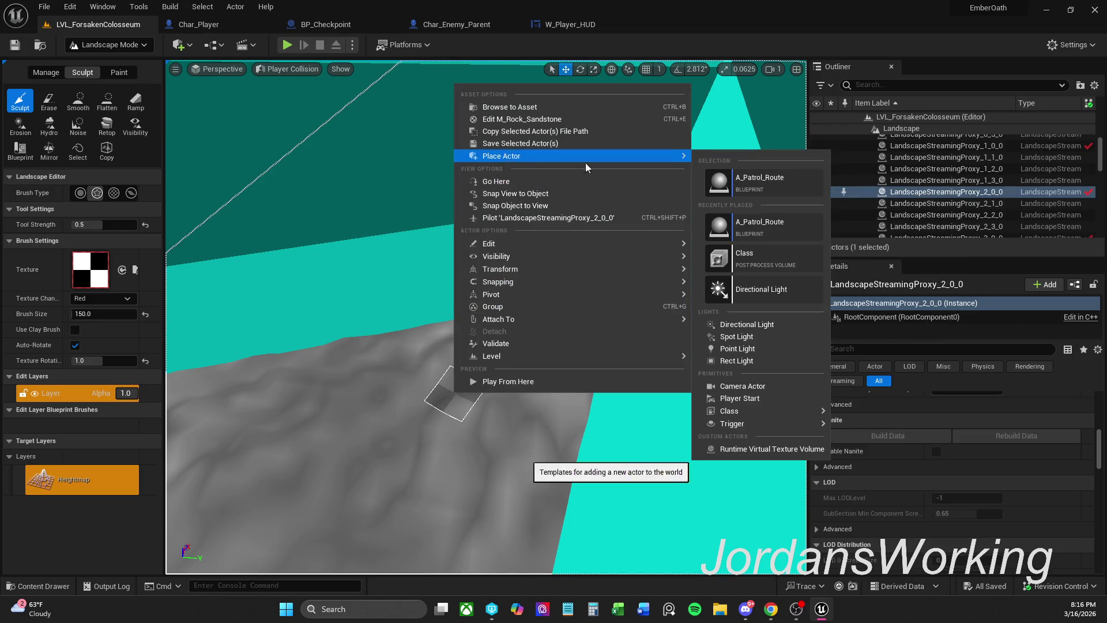
mouse_move(577, 154)
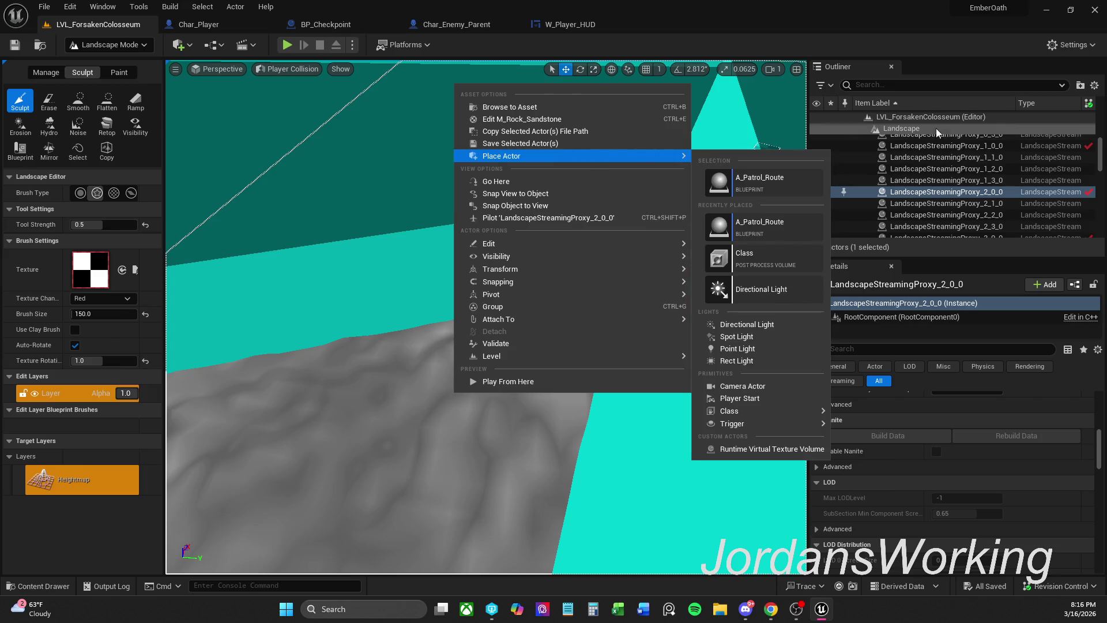
left_click(944, 85)
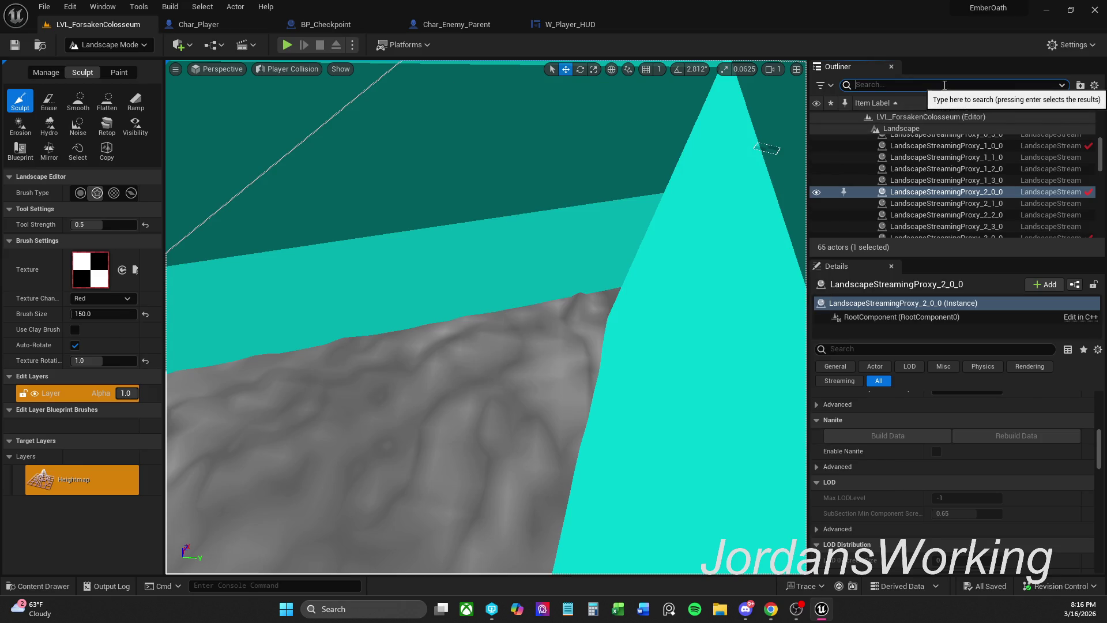
type("player")
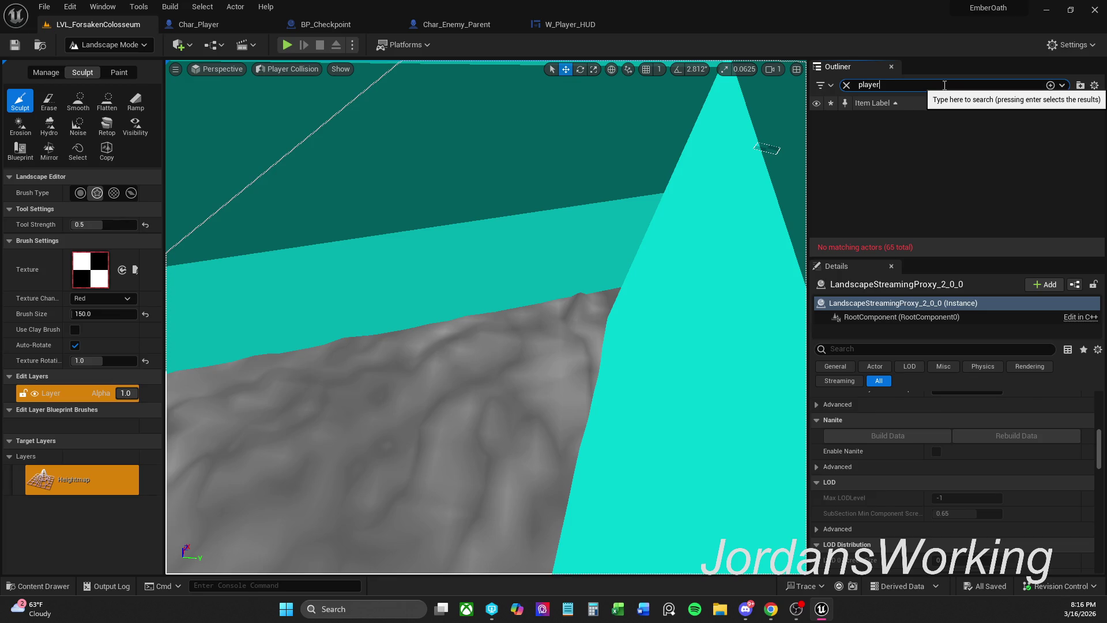
key("BackSpace")
key("BackSpace")
key("BackSpace")
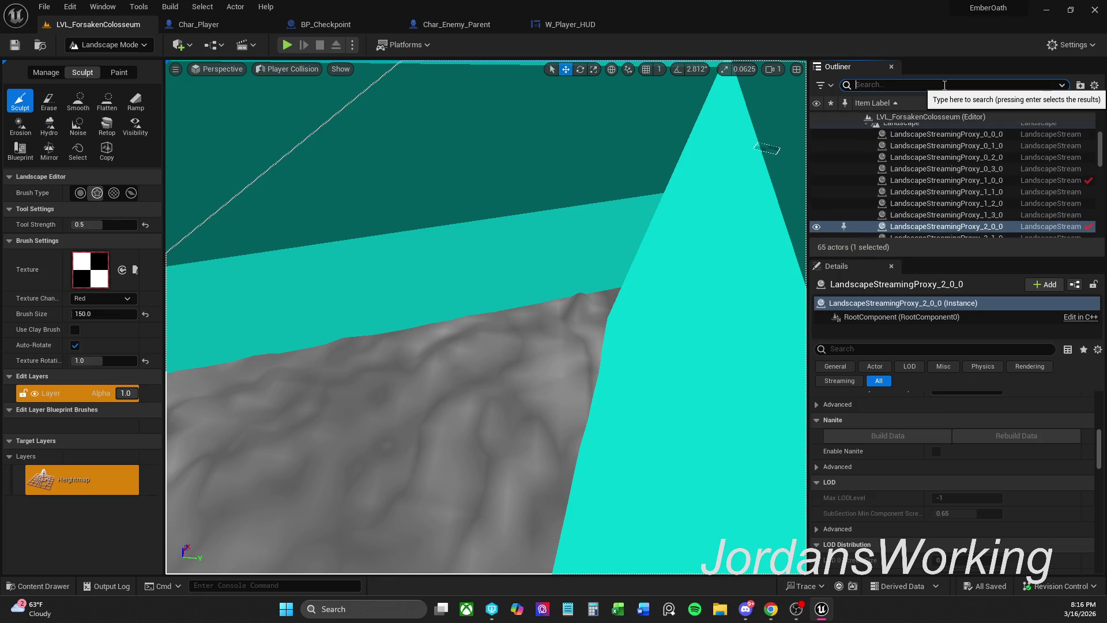
type("st")
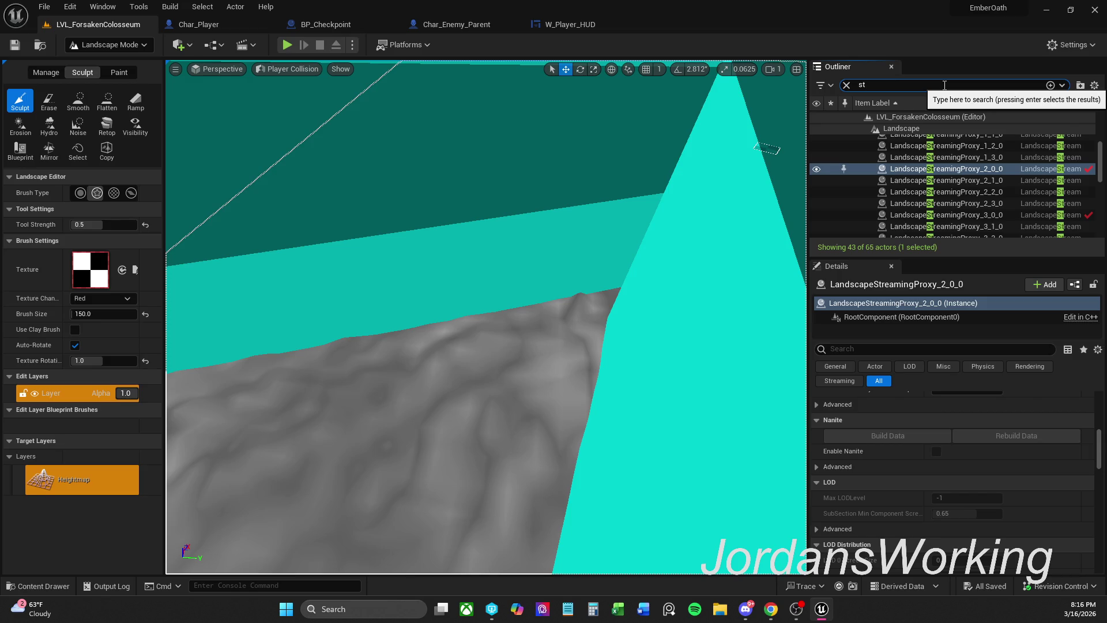
type("art")
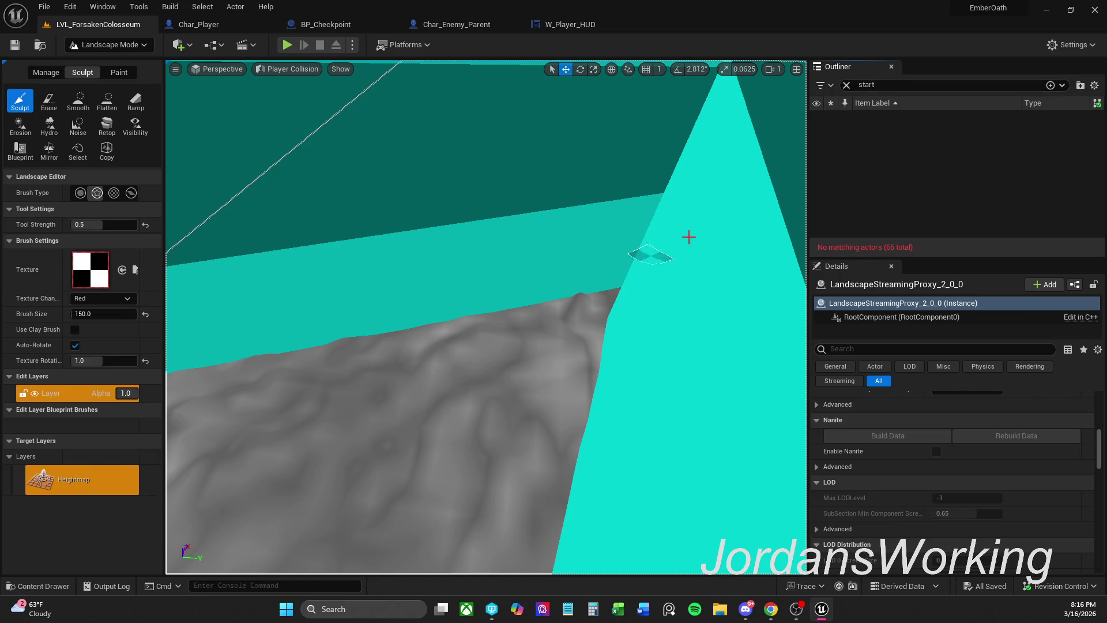
left_click(846, 85)
right_click(448, 392)
mouse_move(512, 139)
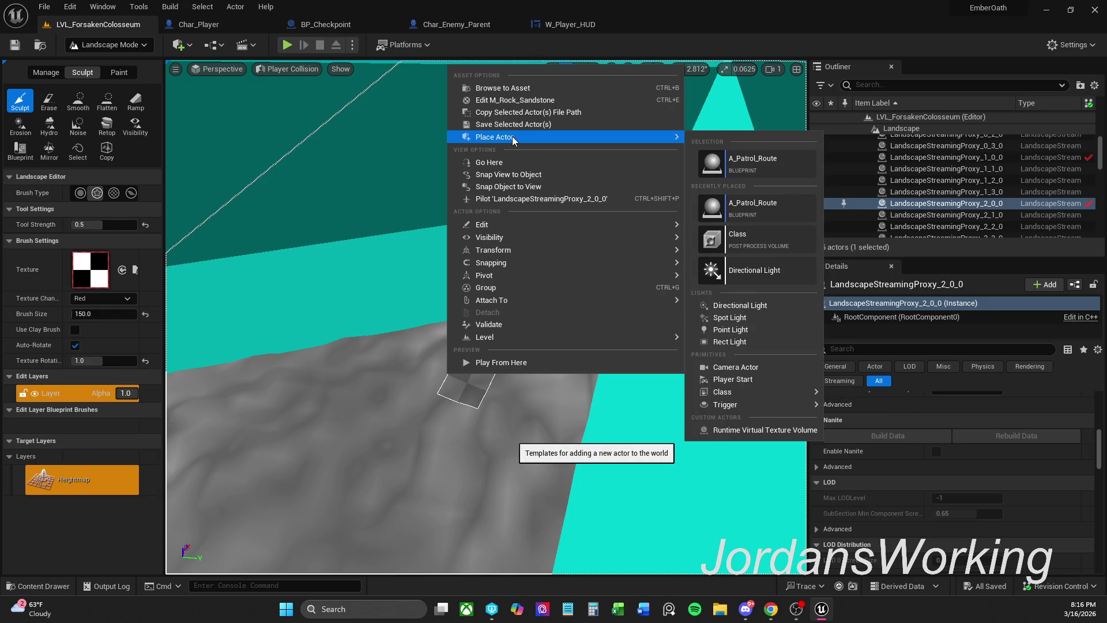
left_click(733, 379)
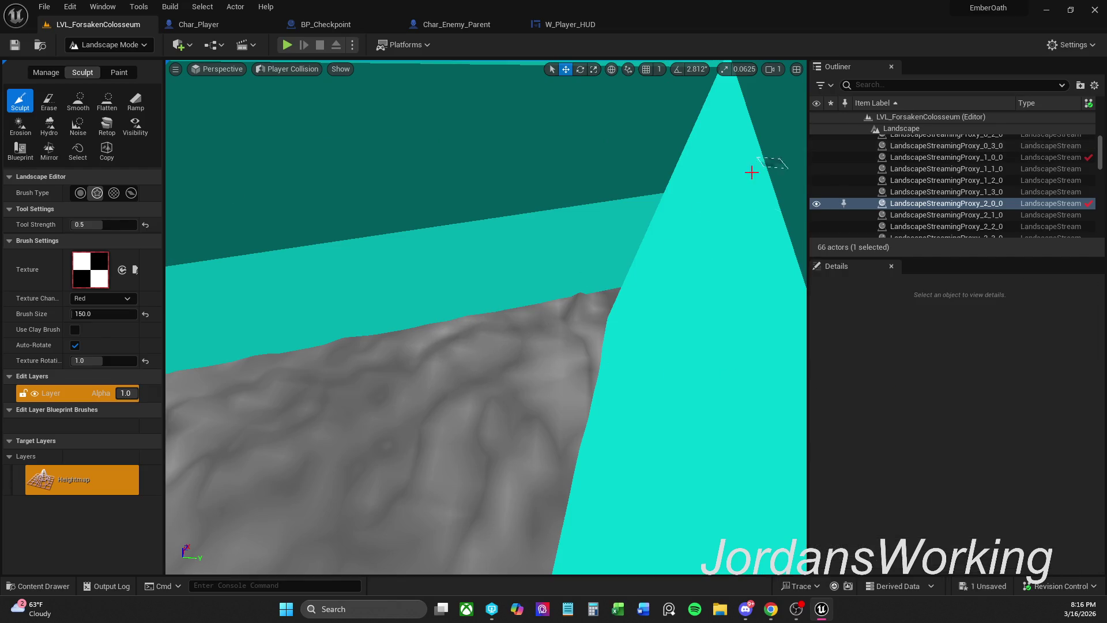
- Place a second Player Start in the arena using the right-click Place Actor menu
key("s")
key("s")
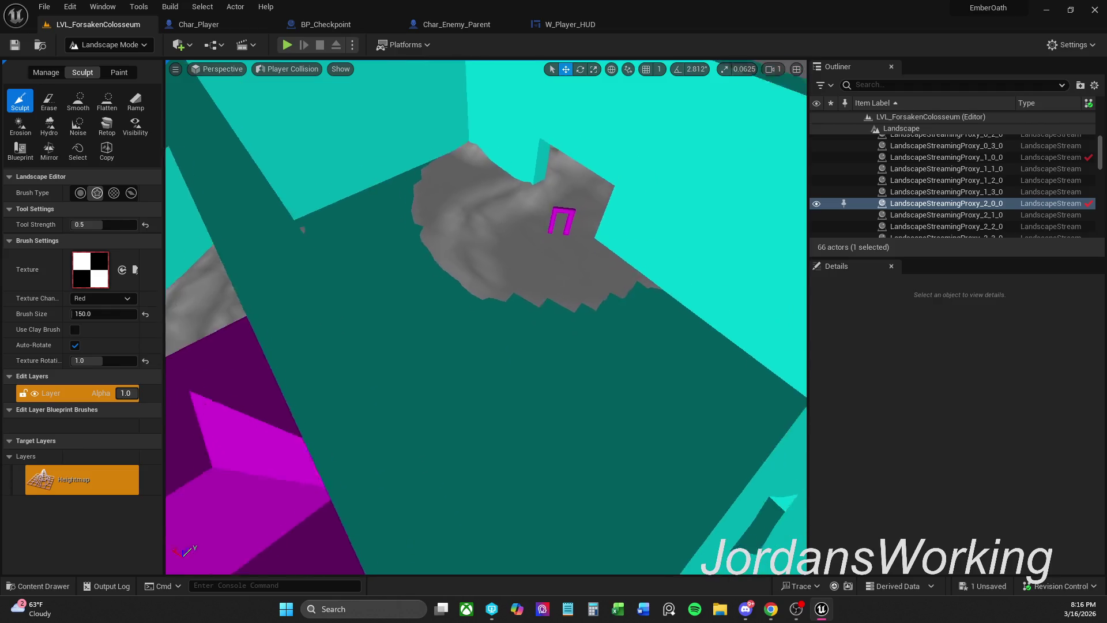
key("s")
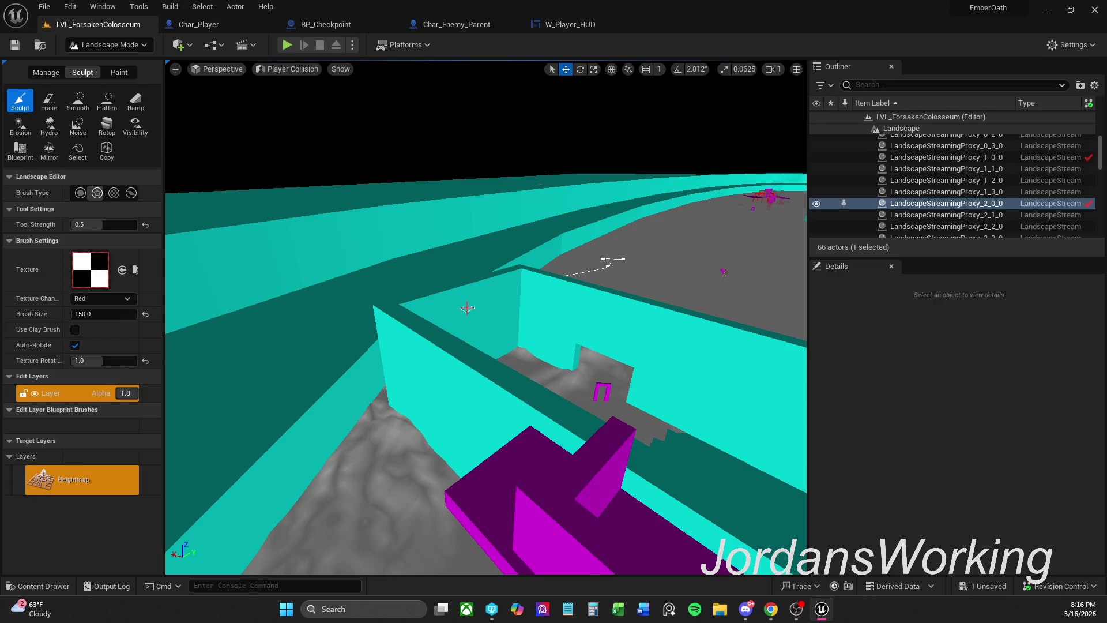
right_click(362, 158)
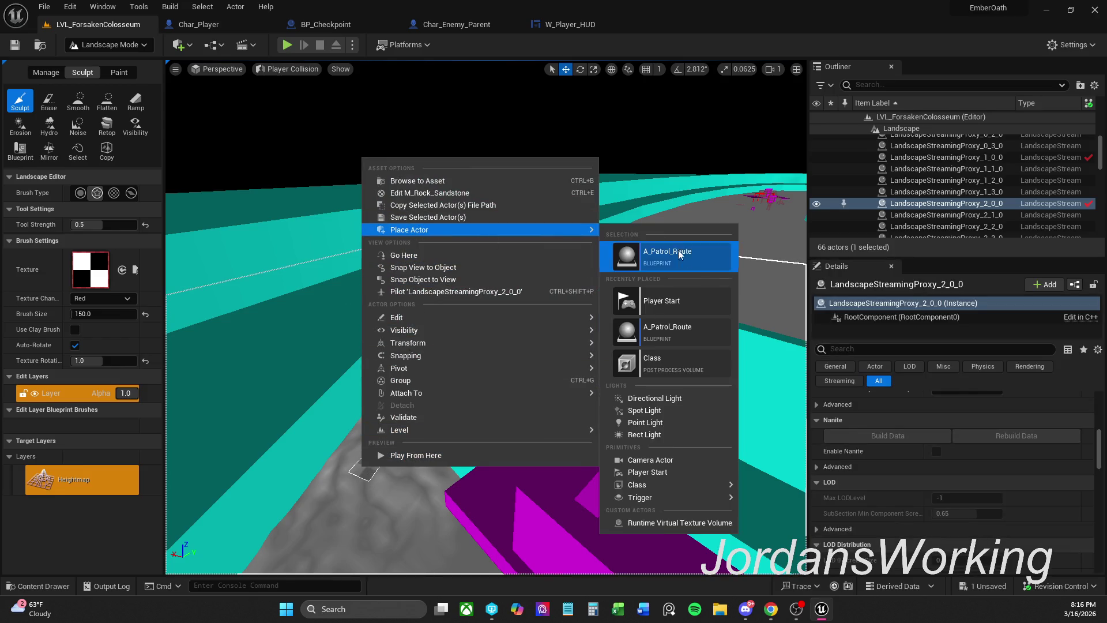
left_click(669, 303)
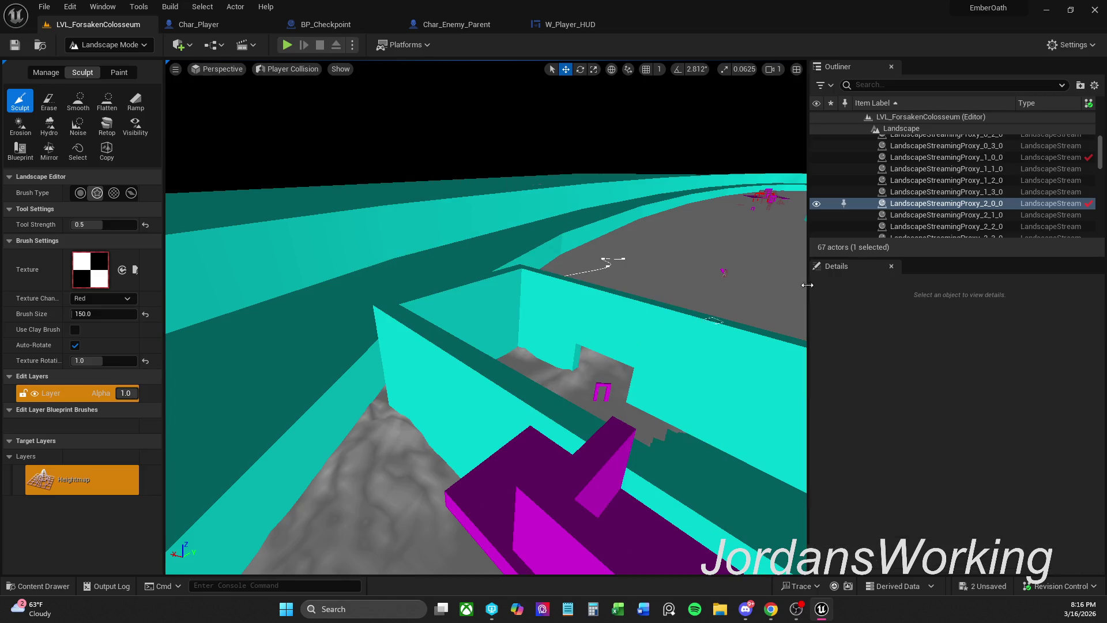
- Filter the Outliner with 'pla' to list only the Player Starts
left_click(957, 86)
type("pla")
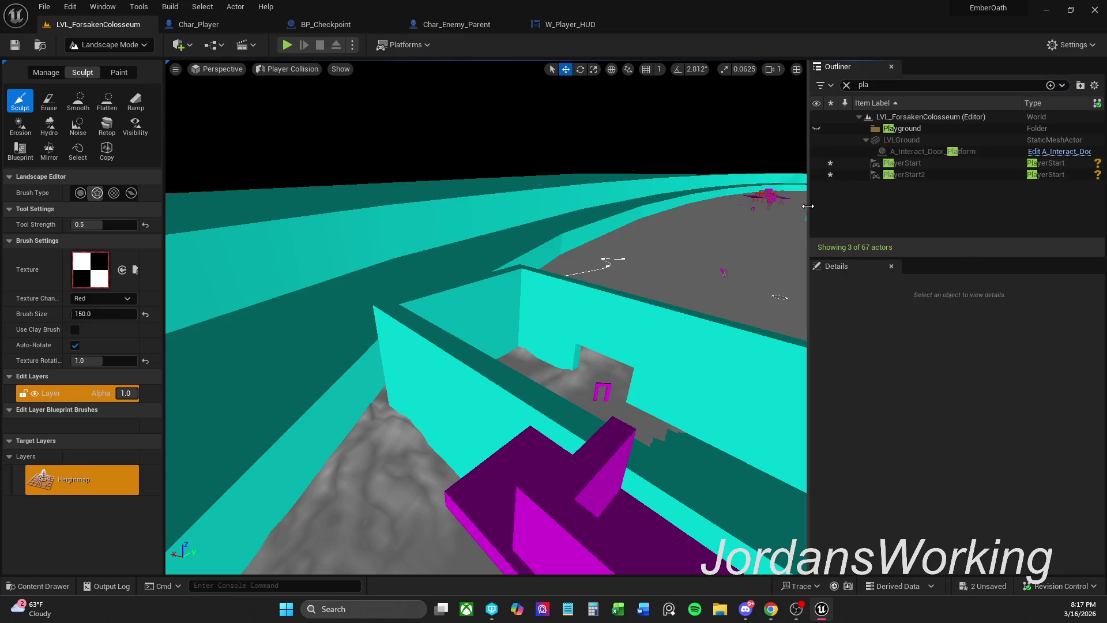
left_click_drag(732, 221, 630, 287)
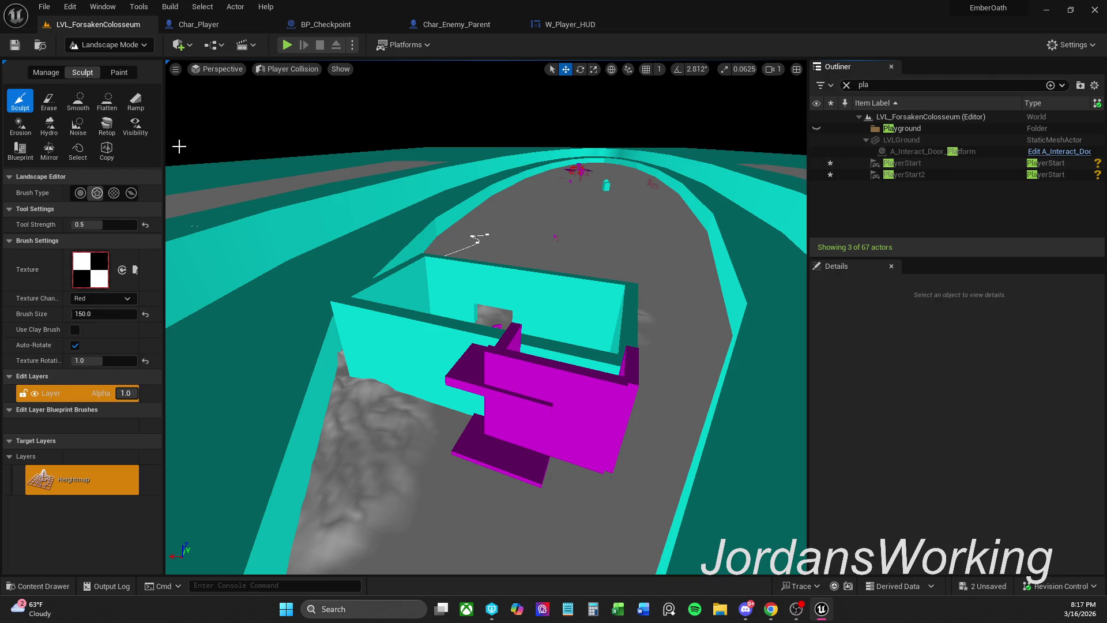
left_click(133, 45)
- Leave landscape editing and delete PlayerStart2 from the level
left_click(109, 60)
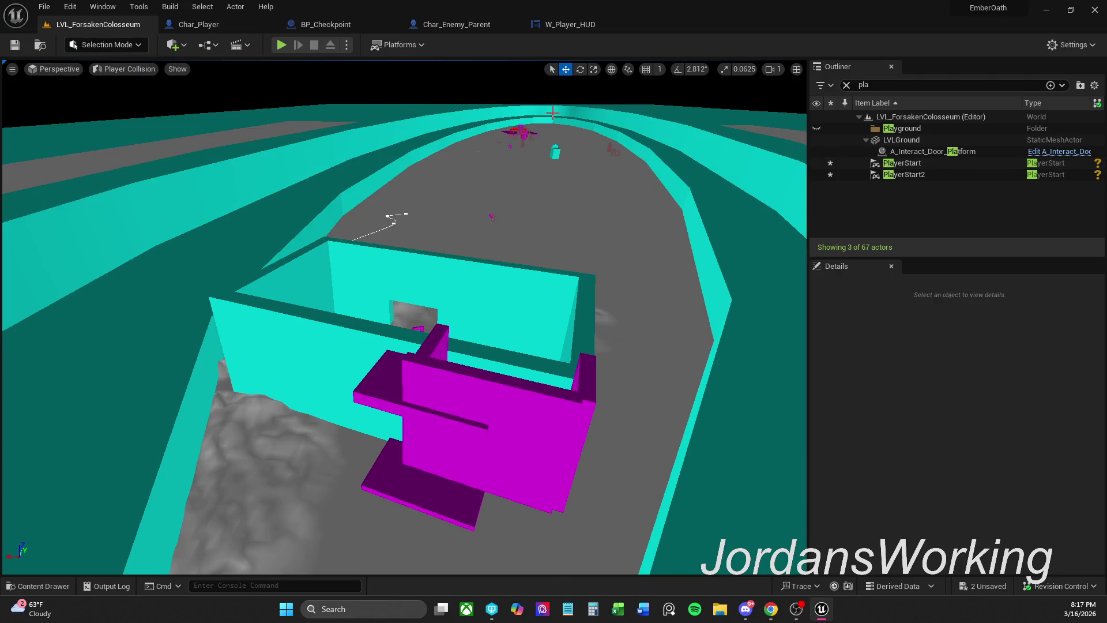
left_click(911, 175)
scroll(203, 424, "up", 2)
key("w")
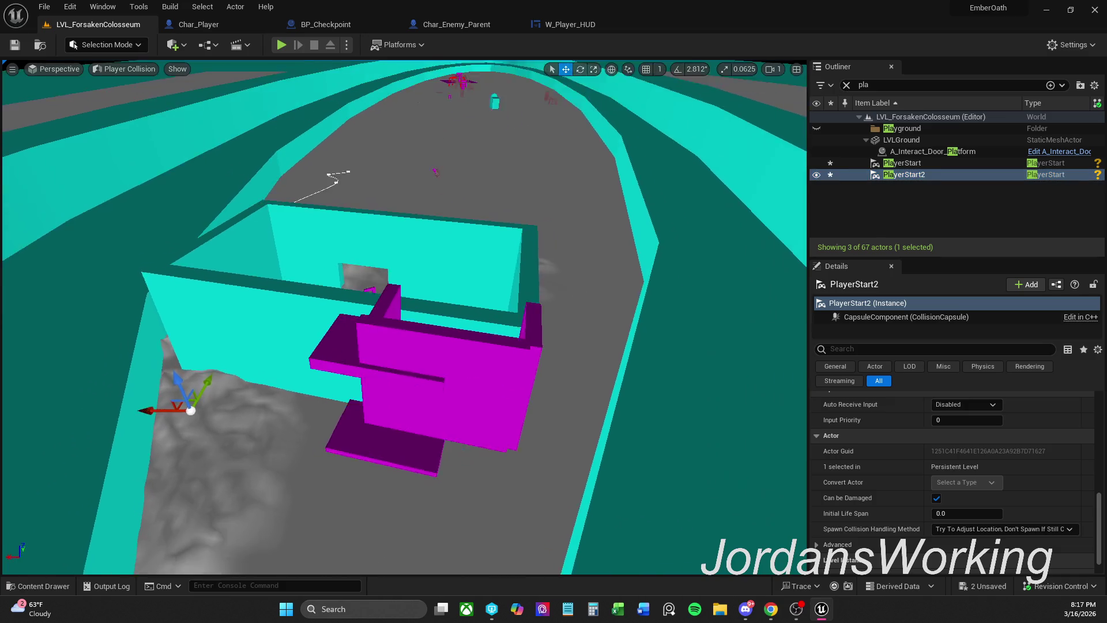
key("d")
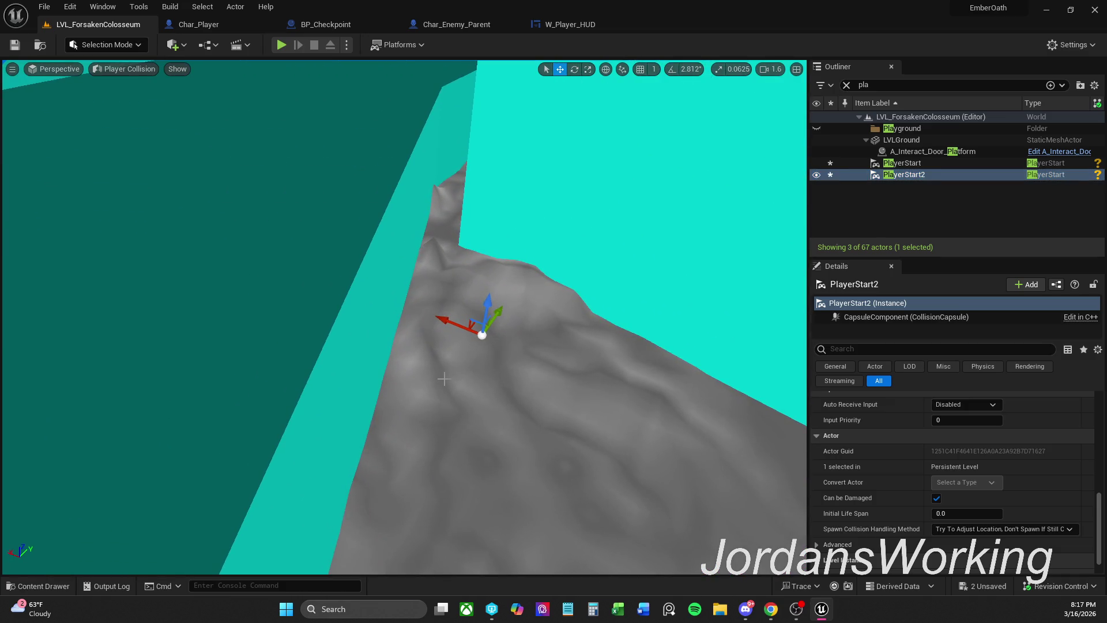
key("Delete")
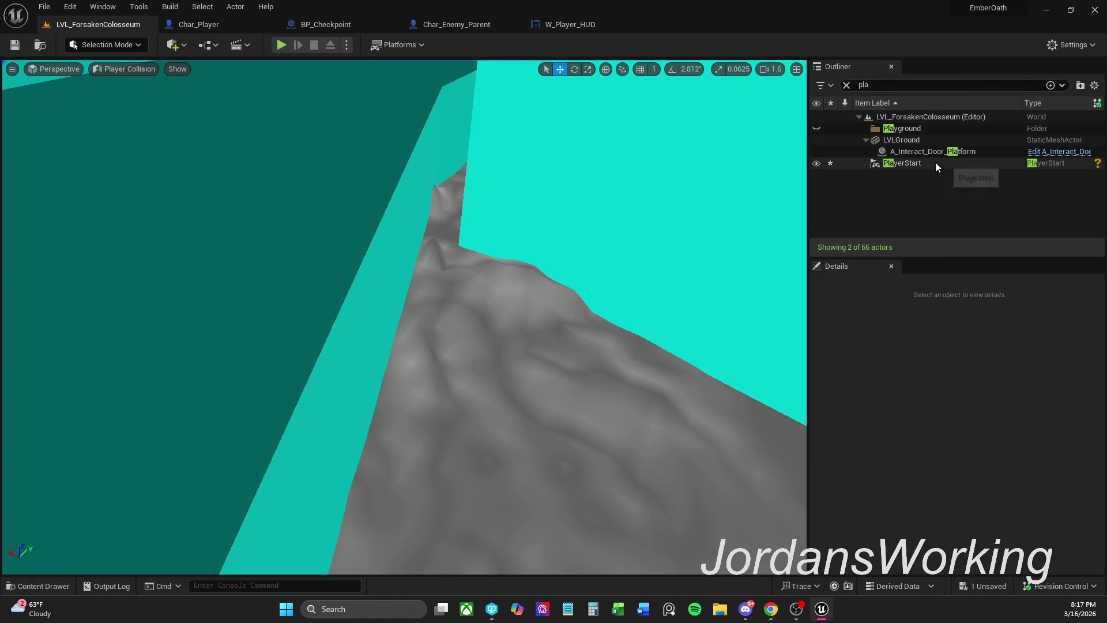
- Delete the original PlayerStart from the sloped arena ground
left_click(899, 163)
left_click_drag(483, 336, 500, 254)
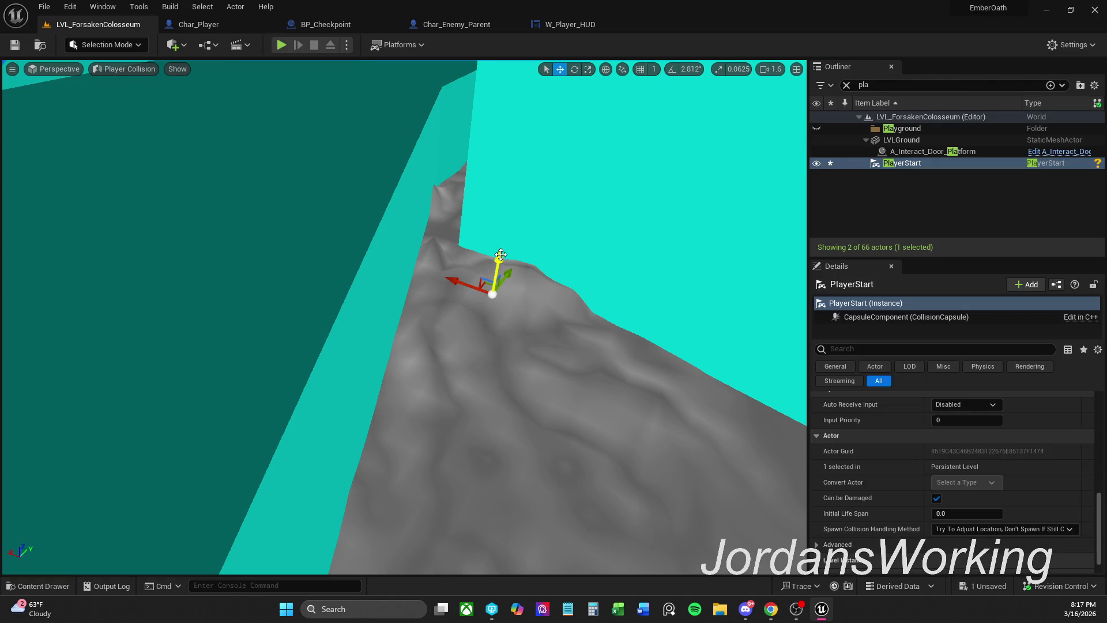
key("Delete")
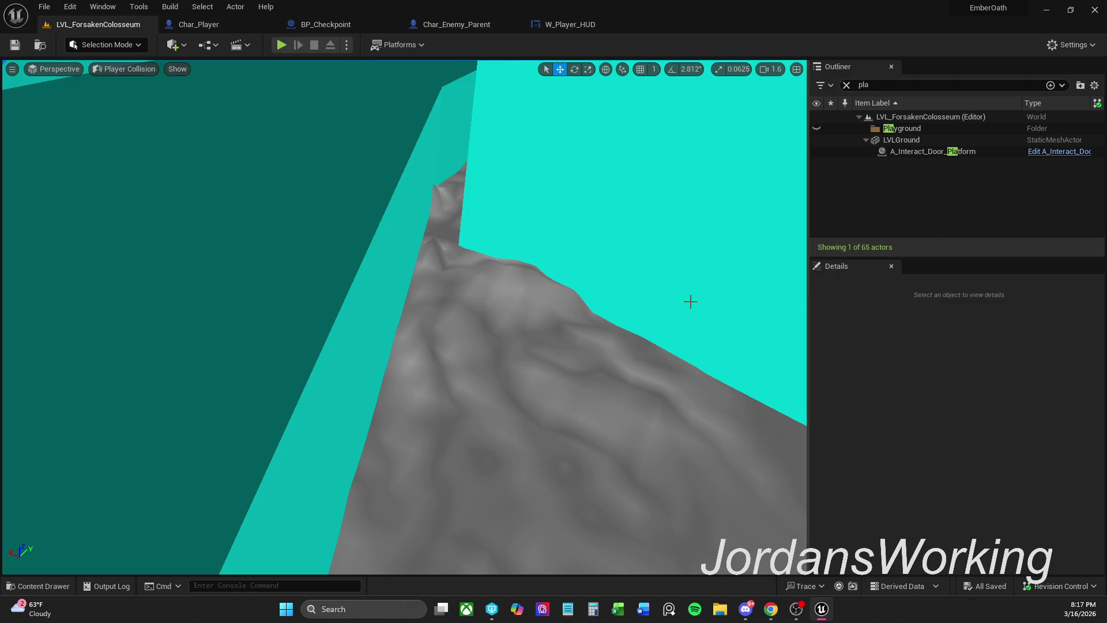
left_click_drag(607, 446, 606, 445)
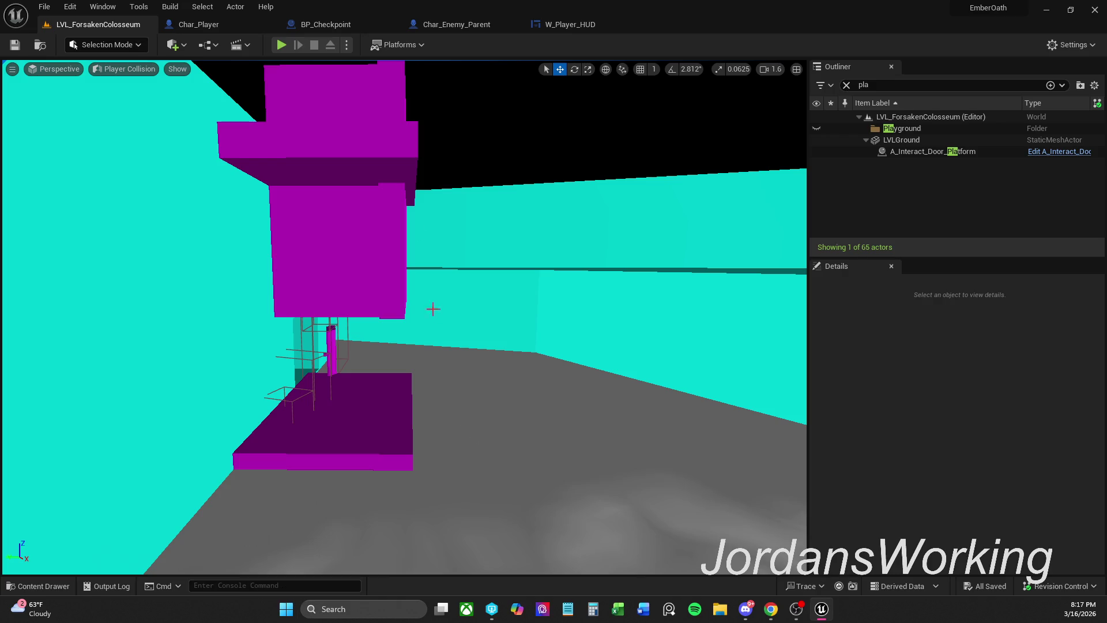
- Add a Player Start via Quick Add, move it onto the ground, save, then delete it
left_click(167, 49)
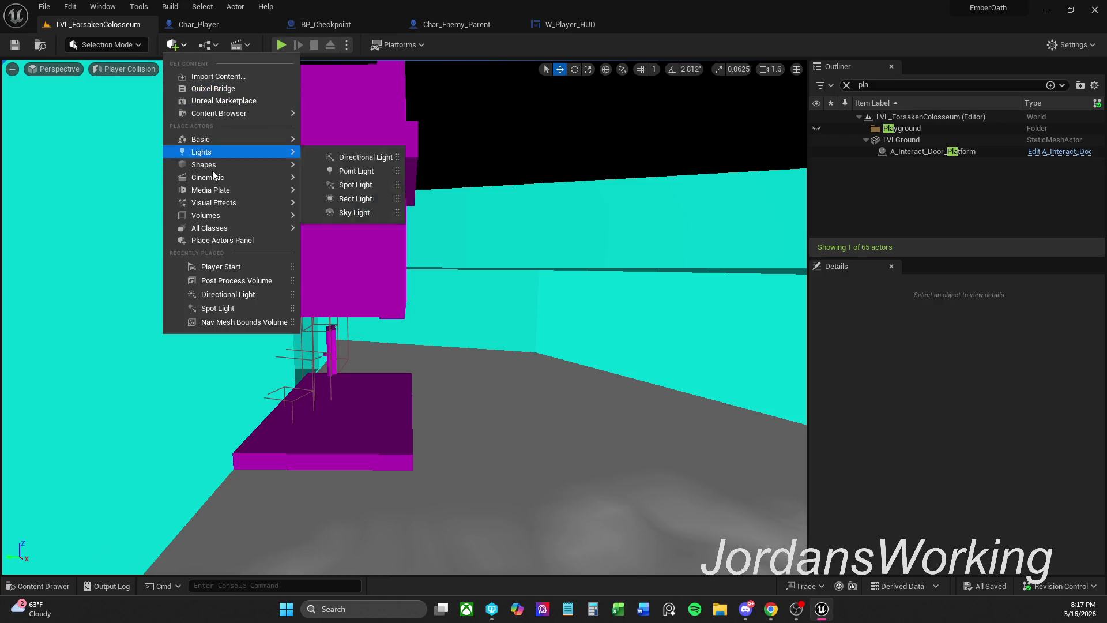
mouse_move(208, 180)
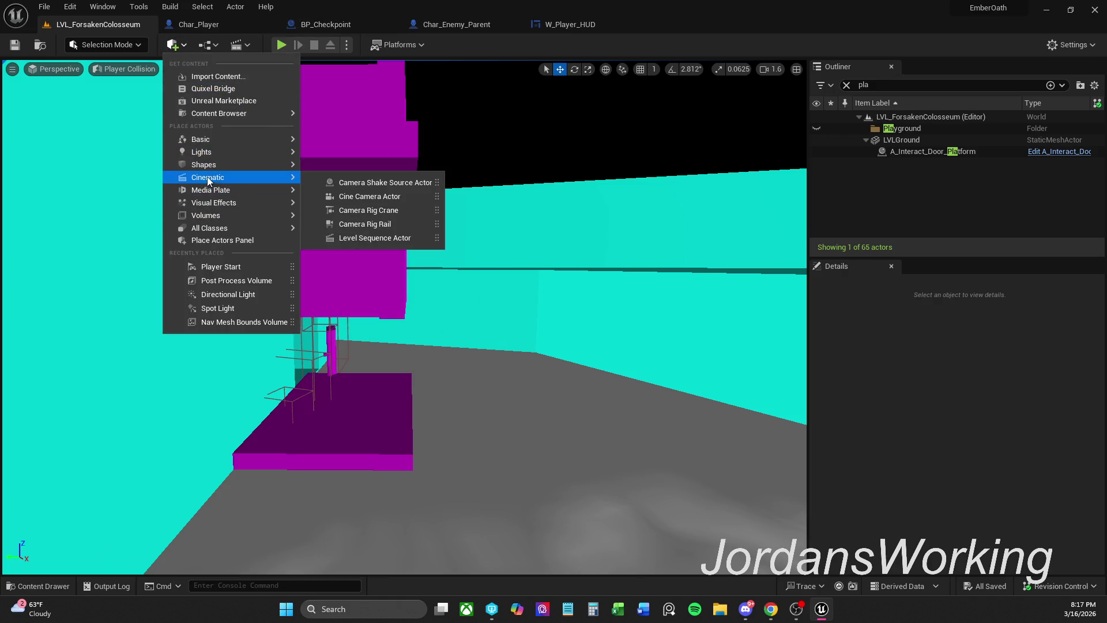
left_click(233, 269)
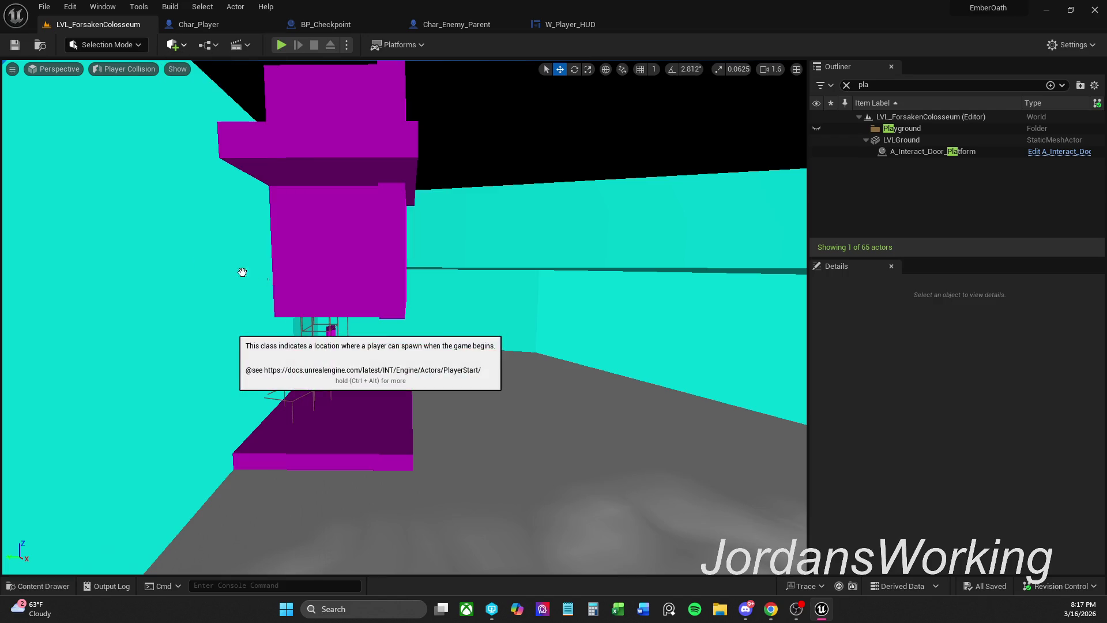
left_click_drag(395, 320, 450, 351)
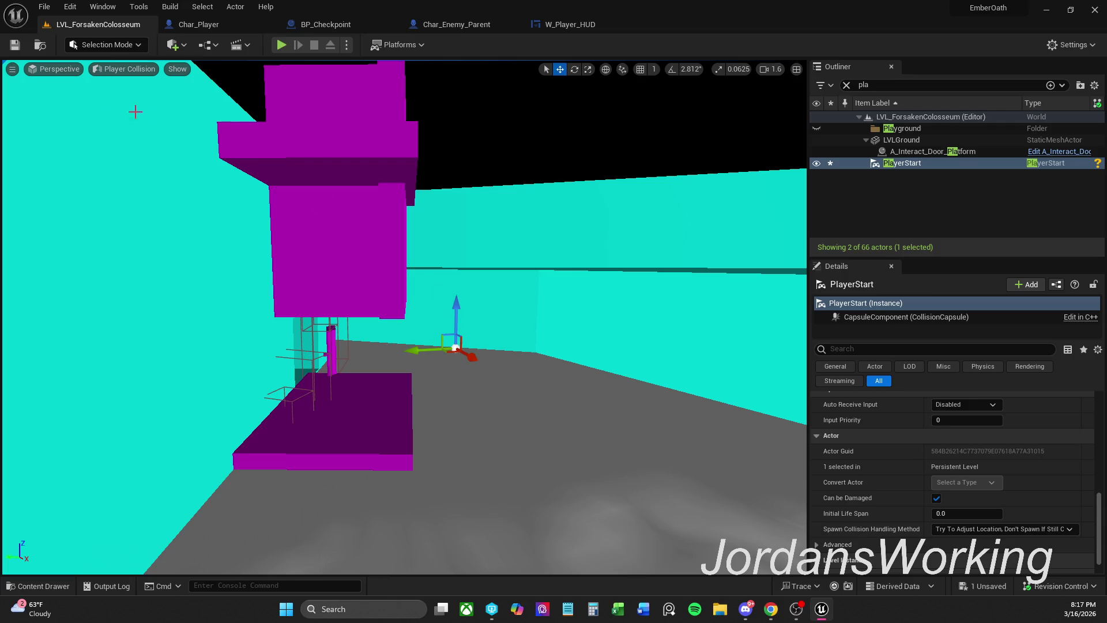
key("ctrl+s")
mouse_move(199, 165)
left_mouse_down()
mouse_move(277, 173)
mouse_move(492, 330)
left_mouse_up()
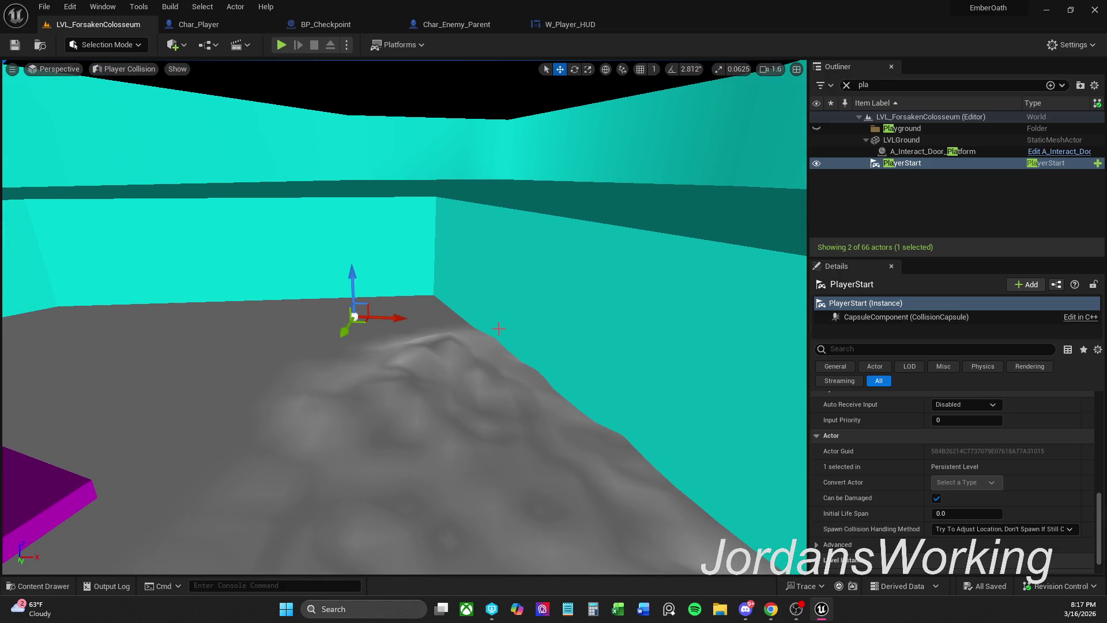
key("Delete")
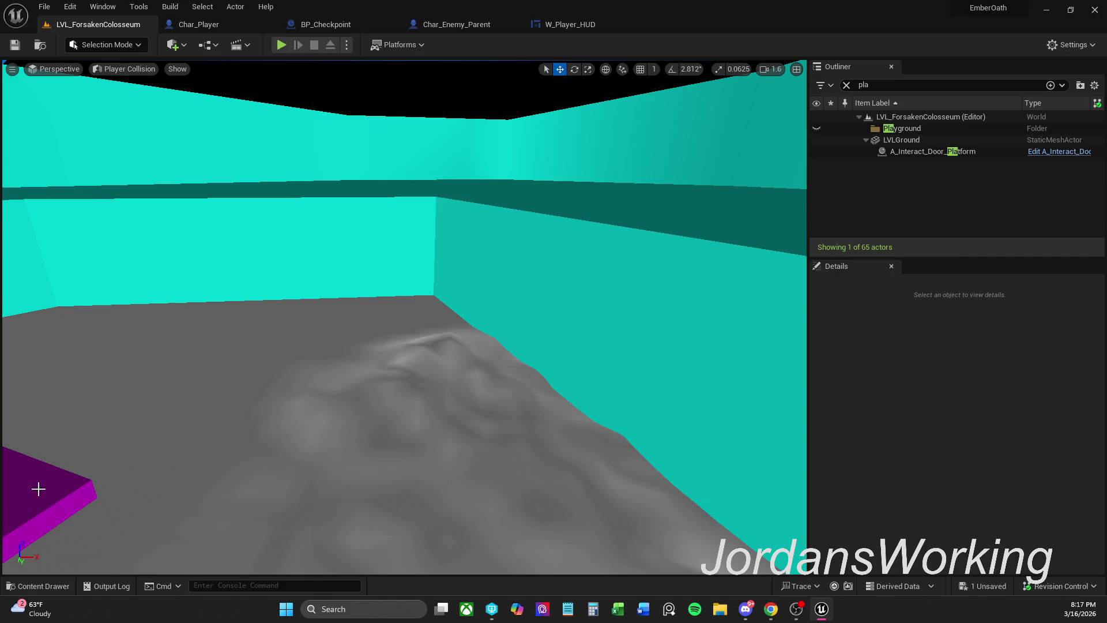
- Clear the Outliner search filter so all 65 actors are listed
left_click(846, 84)
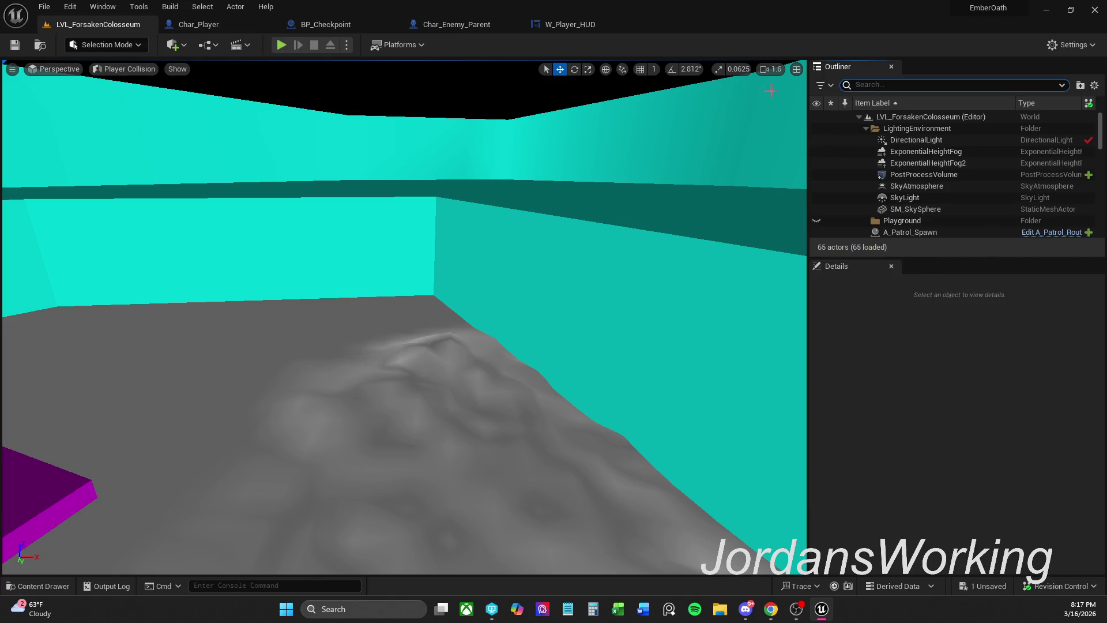
left_click(211, 45)
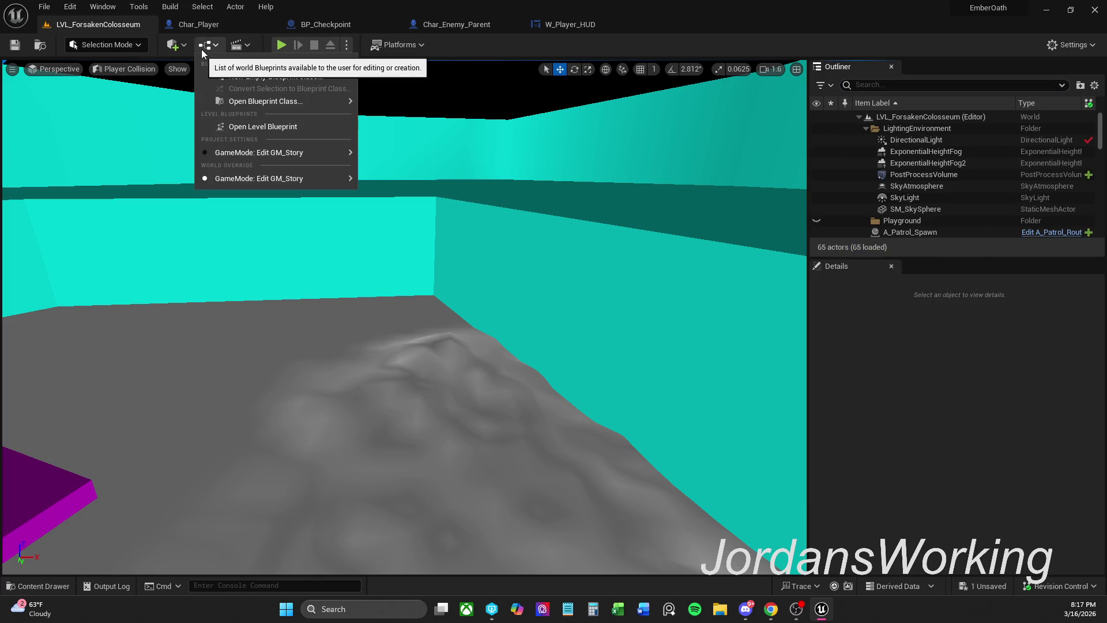
left_click(175, 45)
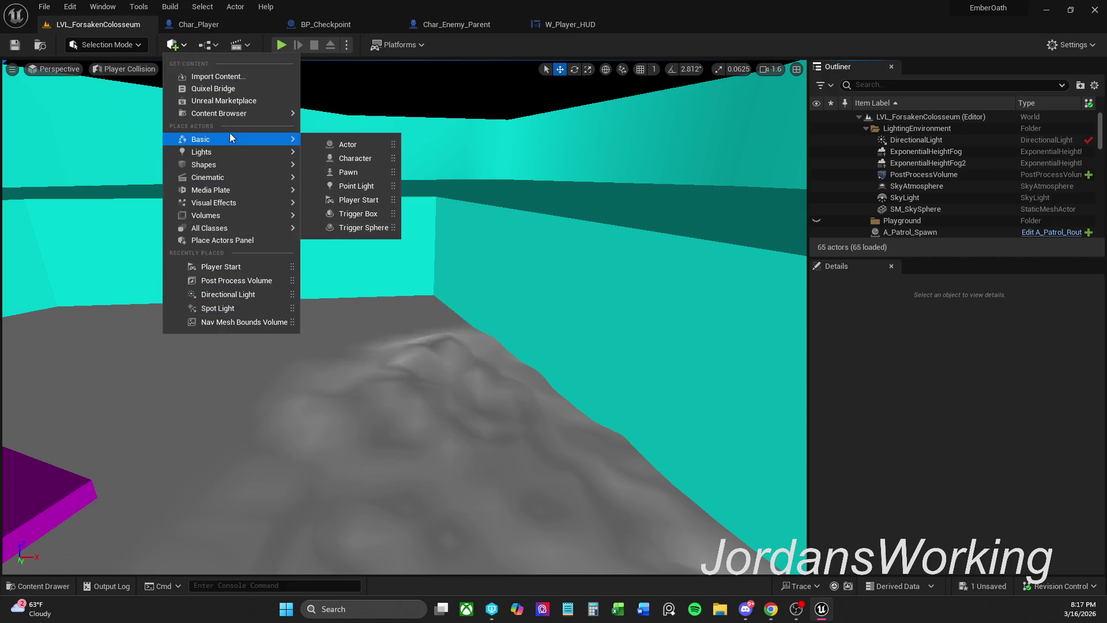
left_click(404, 330)
- Place a Player Start on the terrain via Place Actor, then delete it again
right_click(396, 357)
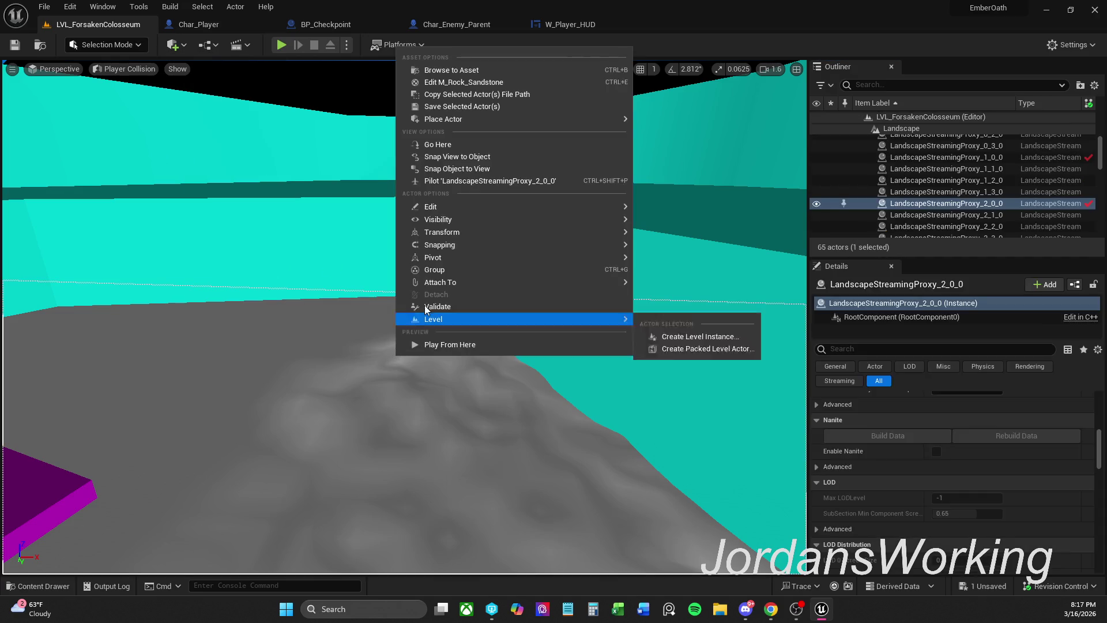
mouse_move(573, 119)
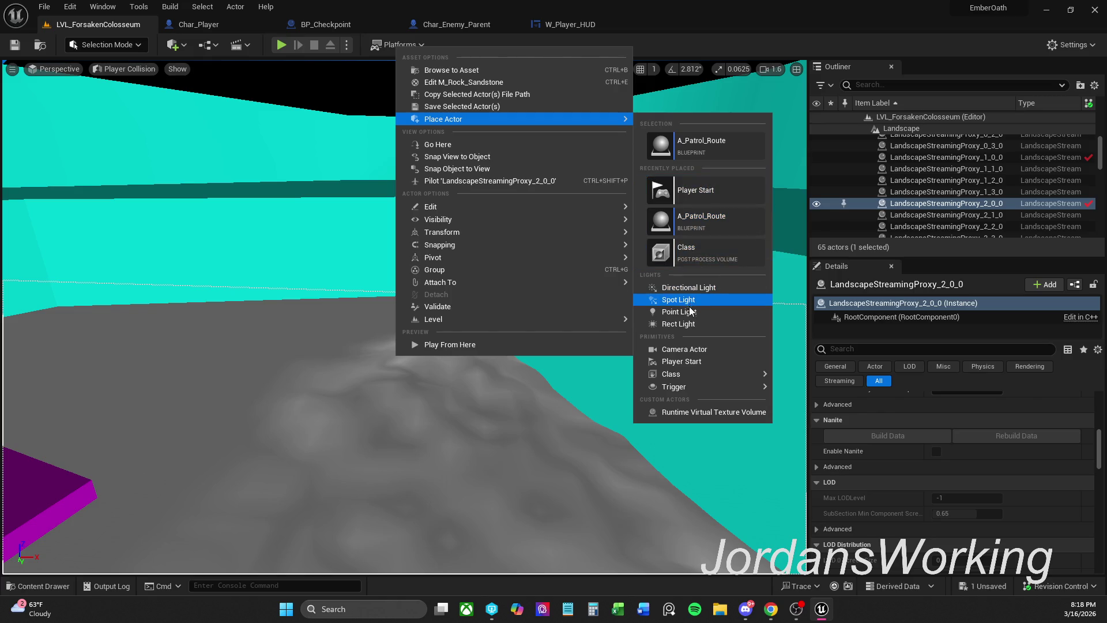
left_click(681, 362)
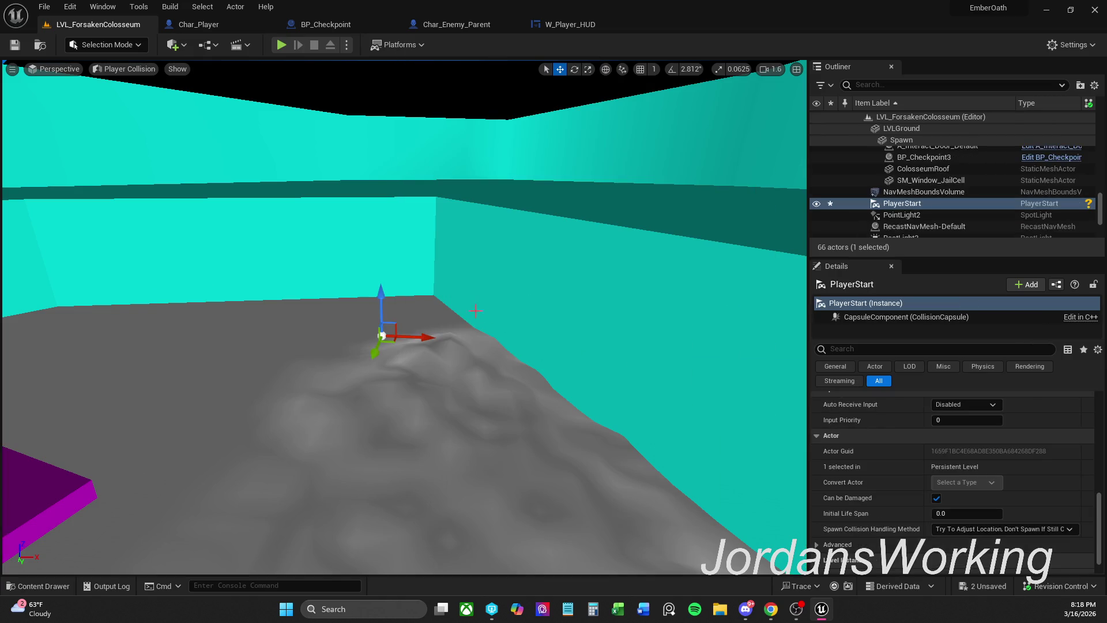
key("Delete")
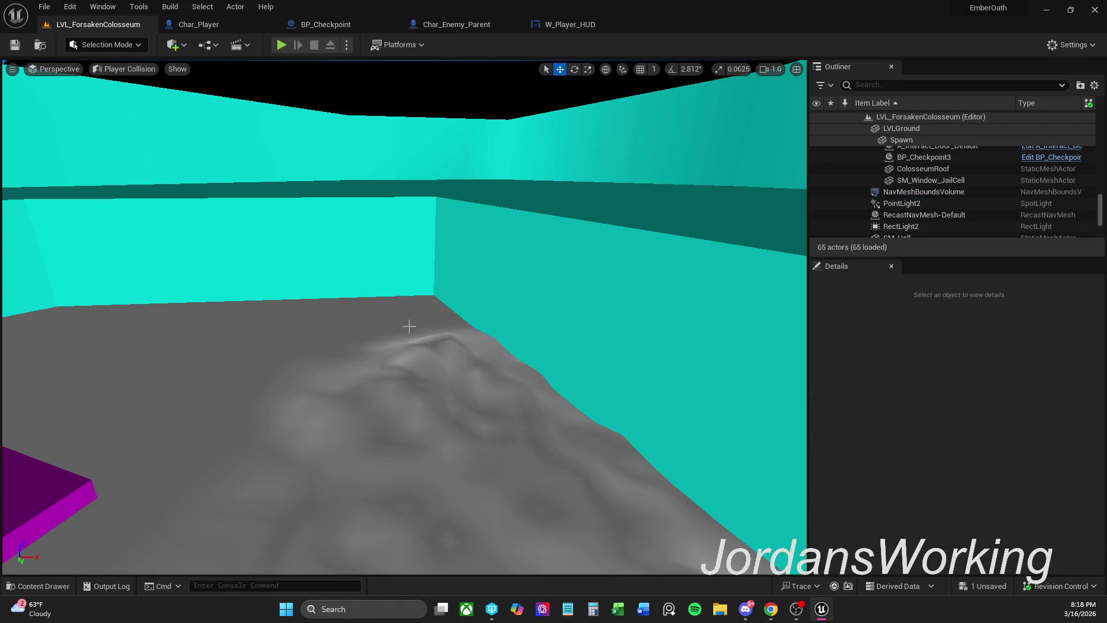
- Place a Player Start in the teal room corner via Place Actor
mouse_move(382, 357)
left_mouse_down()
mouse_move(382, 346)
mouse_move(371, 381)
left_mouse_up()
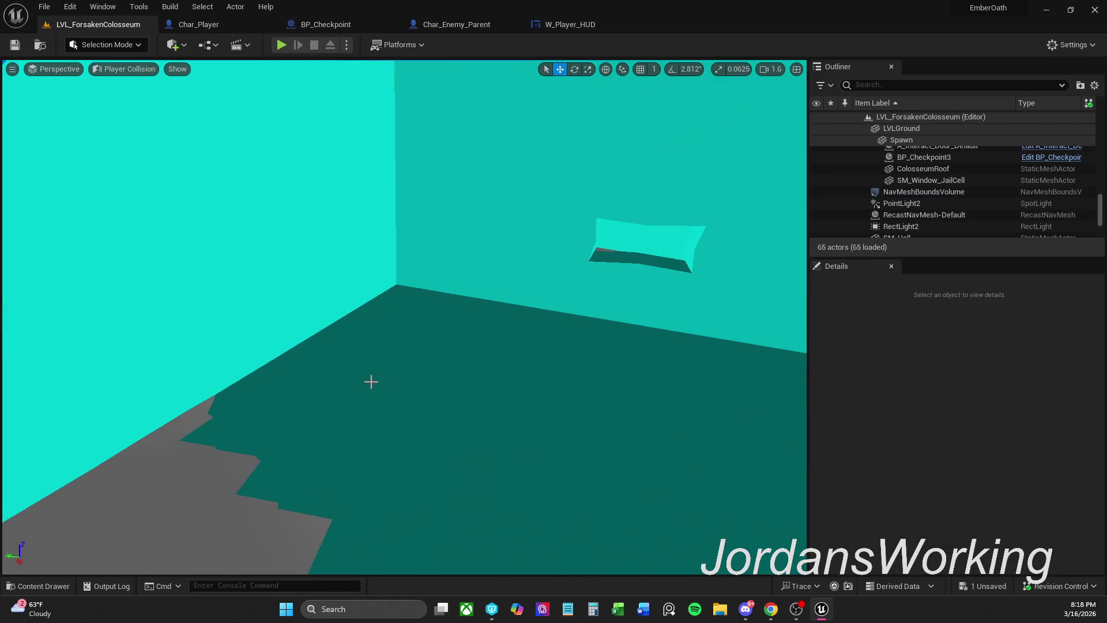
right_click(640, 245)
mouse_move(562, 321)
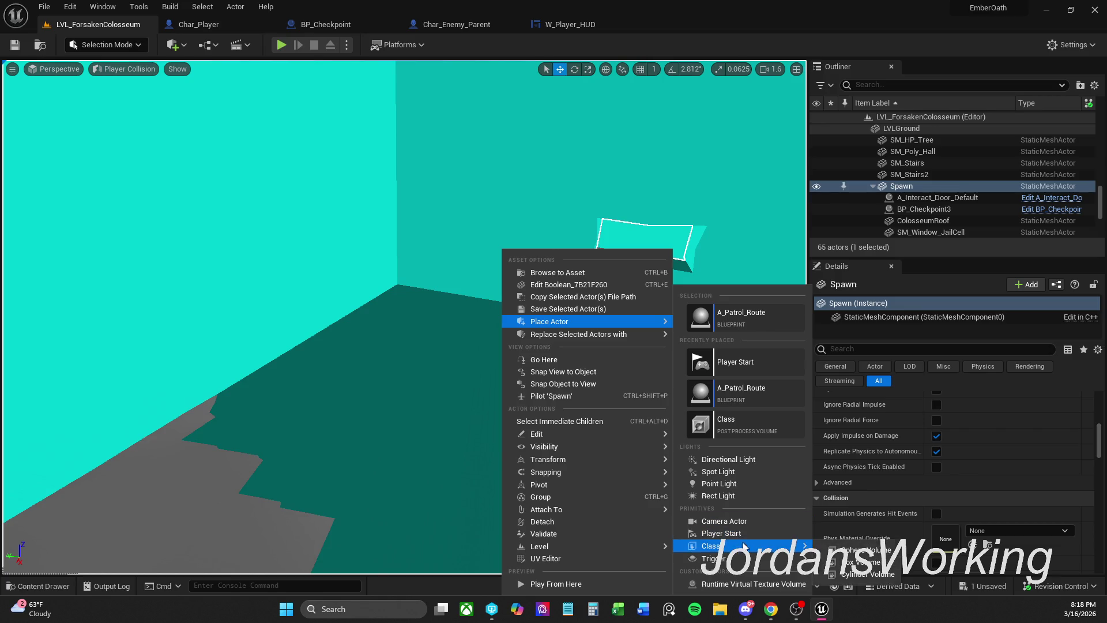
mouse_move(742, 563)
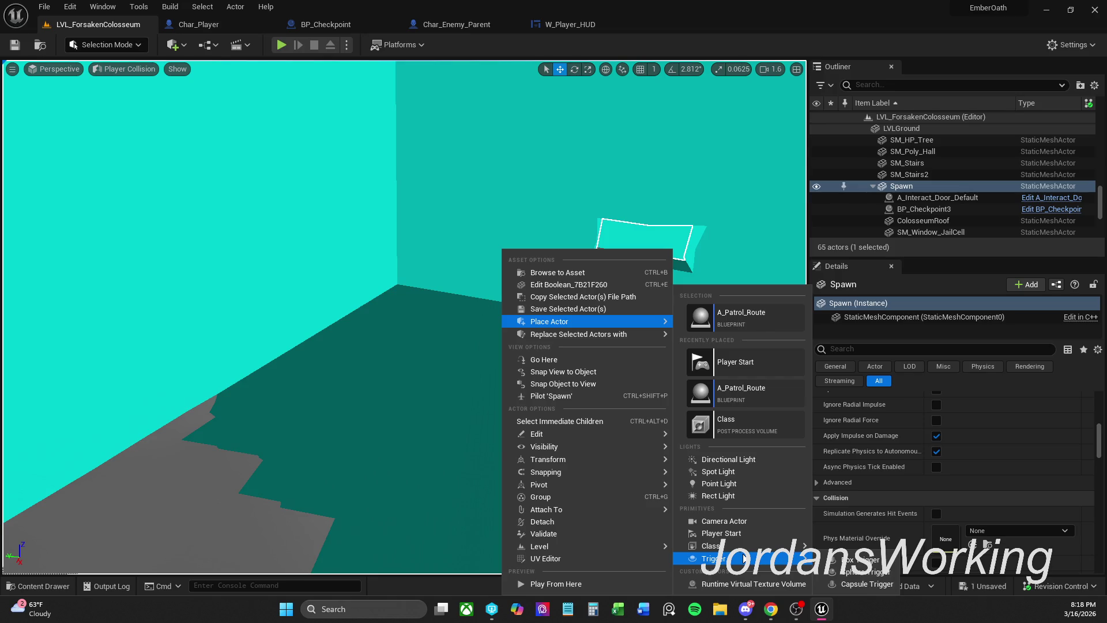
left_click(744, 362)
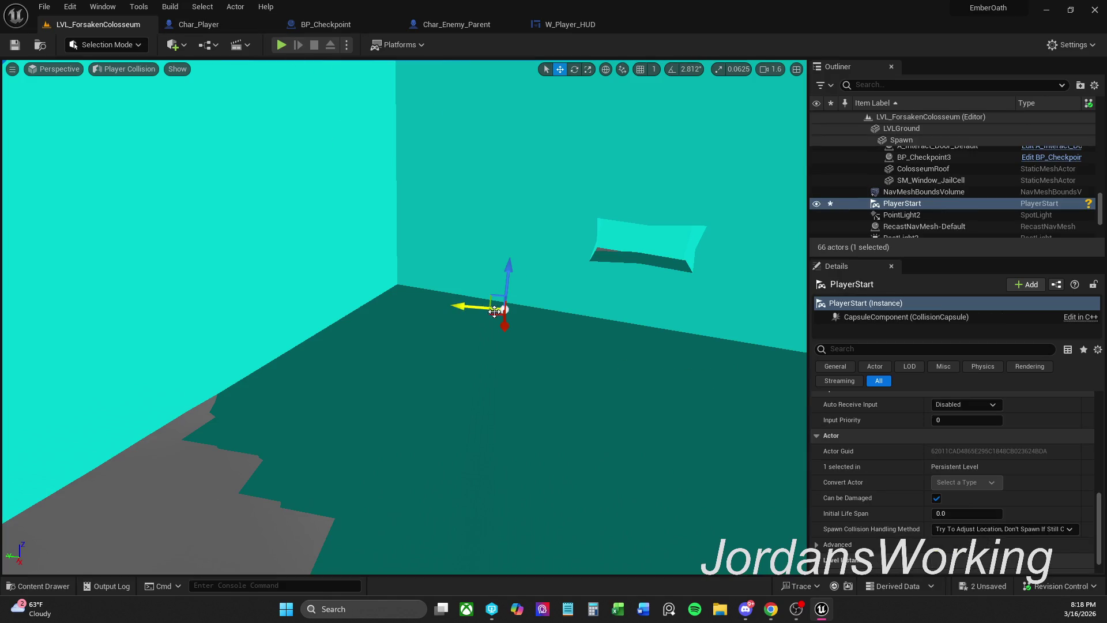
key("ctrl+z")
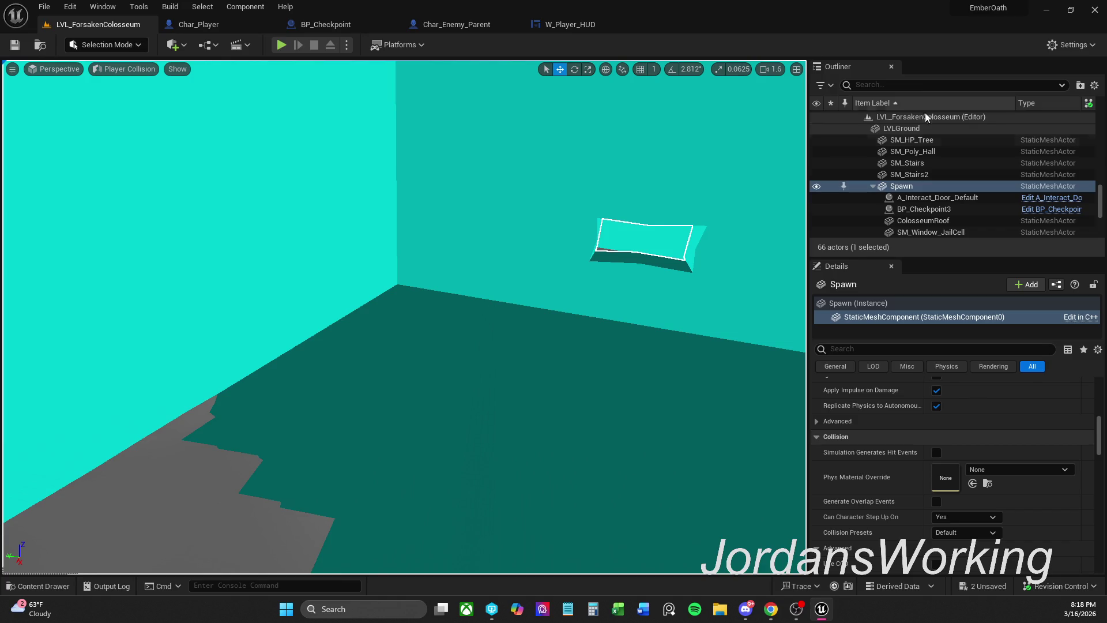
- Find PlayerStart with an Outliner search for 'pla' and slide it left toward the wall
left_click(948, 83)
type("pla")
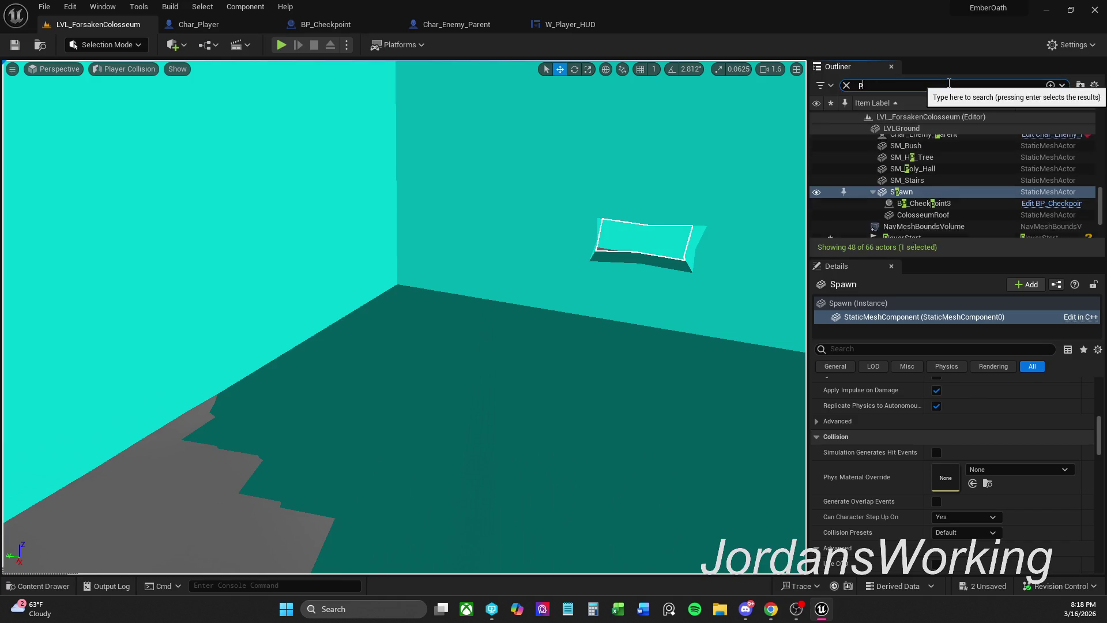
left_click(931, 164)
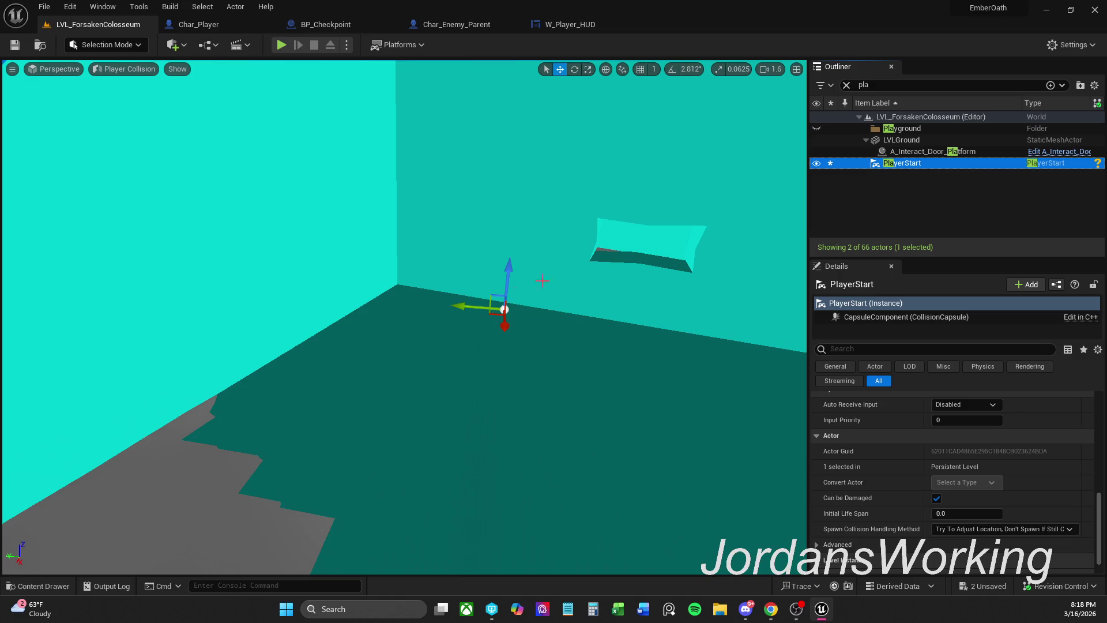
left_click_drag(471, 304, 118, 273)
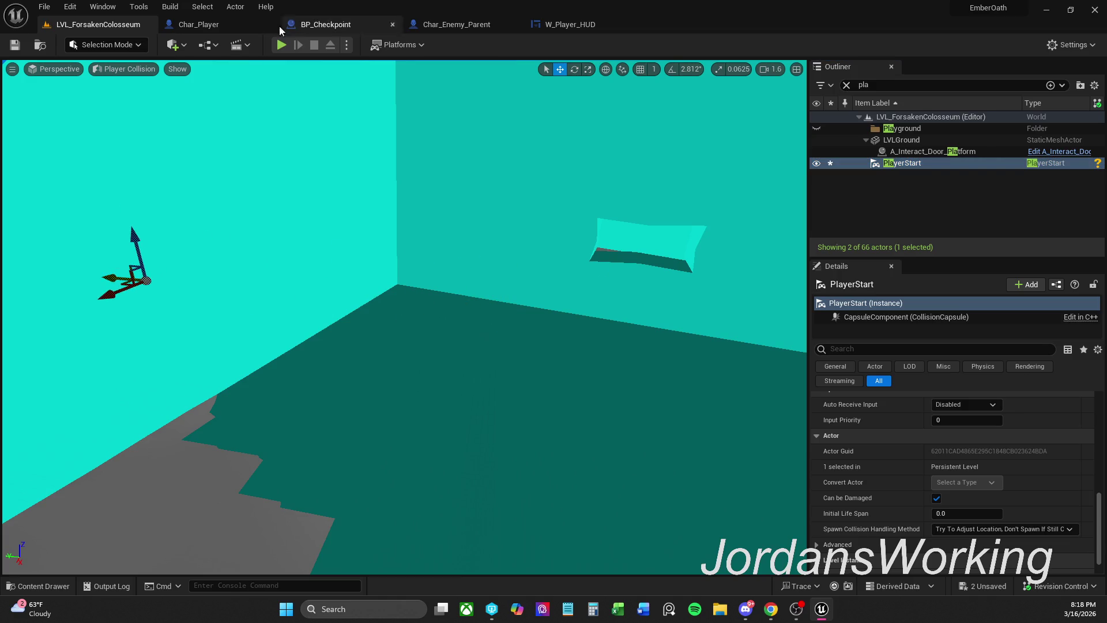
- Play-test from the new Player Start, then delete it and save the level
left_click(280, 44)
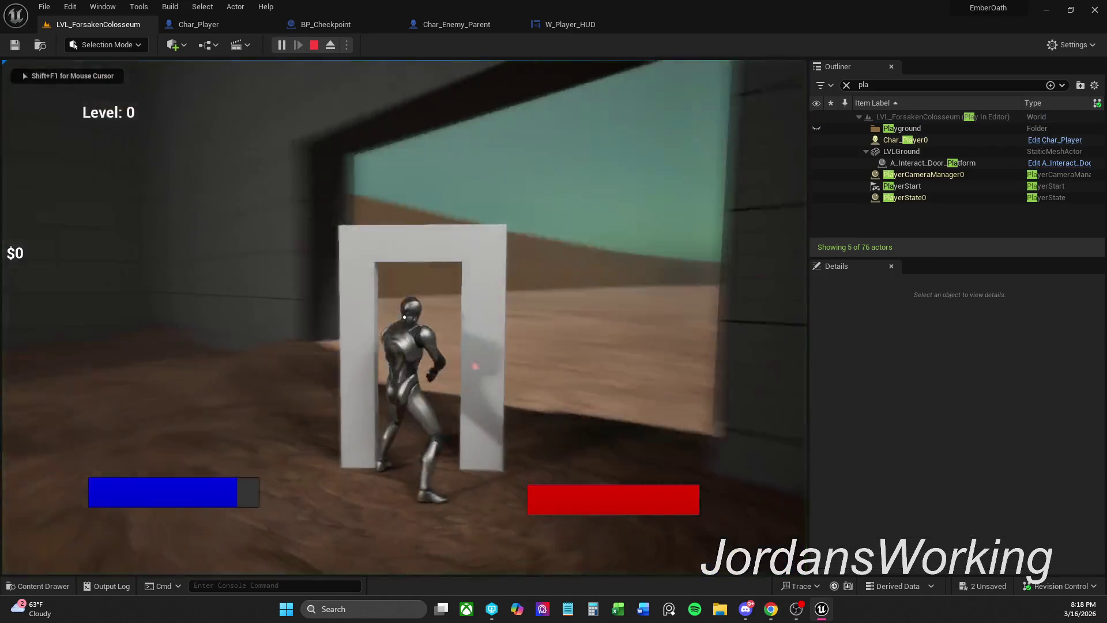
key("Escape")
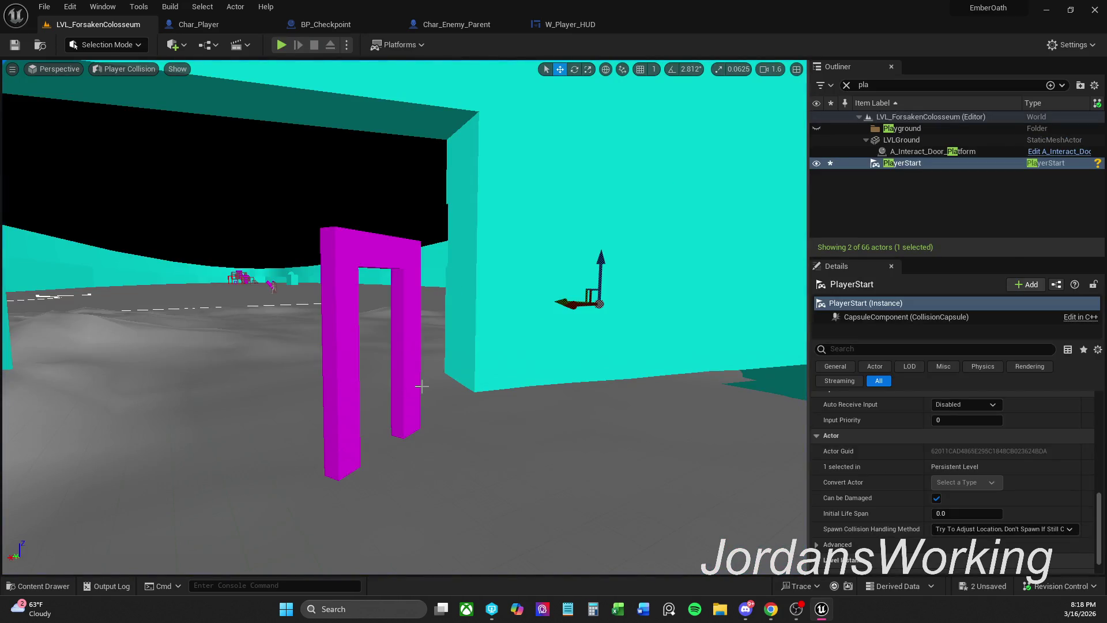
key("Delete")
left_click(11, 48)
mouse_move(556, 297)
left_mouse_down()
mouse_move(530, 323)
mouse_move(519, 311)
mouse_move(497, 375)
mouse_move(563, 344)
left_mouse_up()
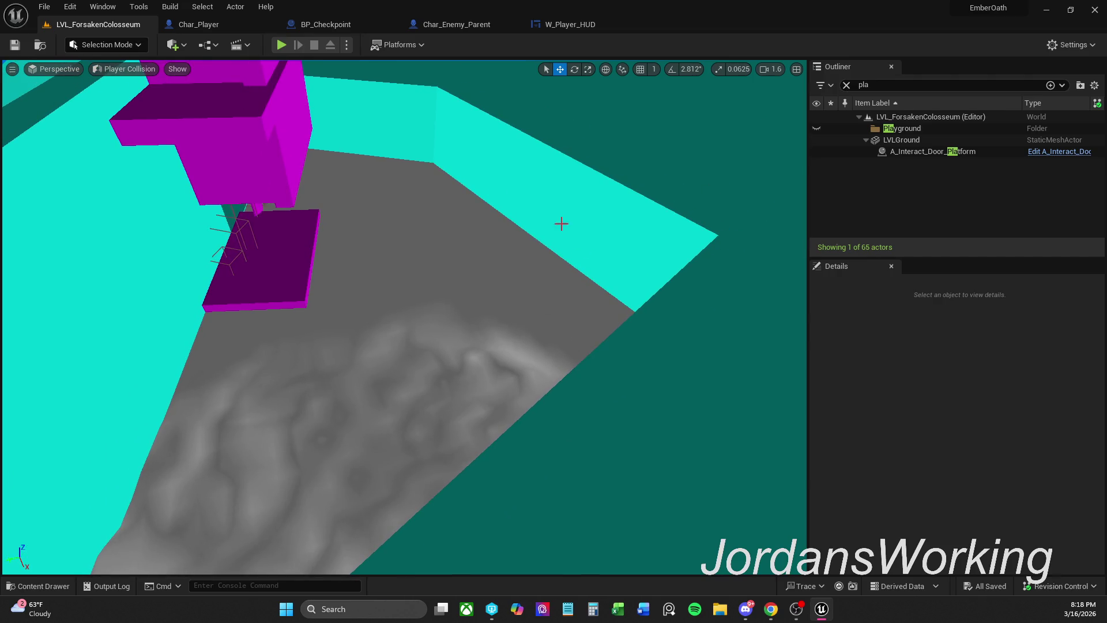
left_click(105, 45)
- Use Landscape Sculpt to raise bumpy ground below the magenta stairs
left_click(134, 79)
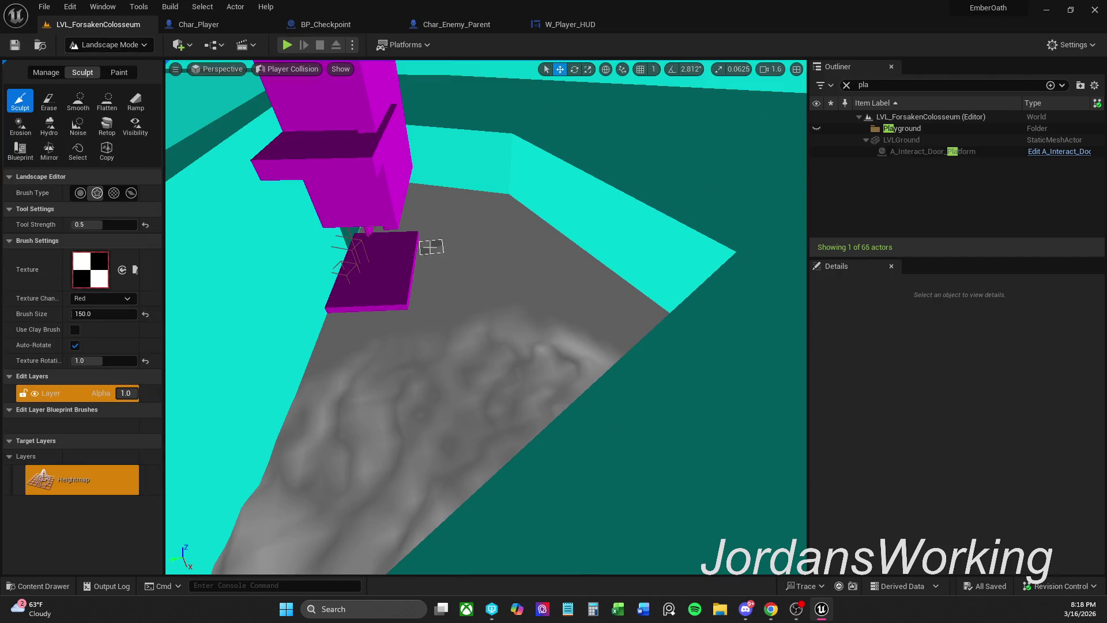
left_click_drag(439, 323, 549, 370)
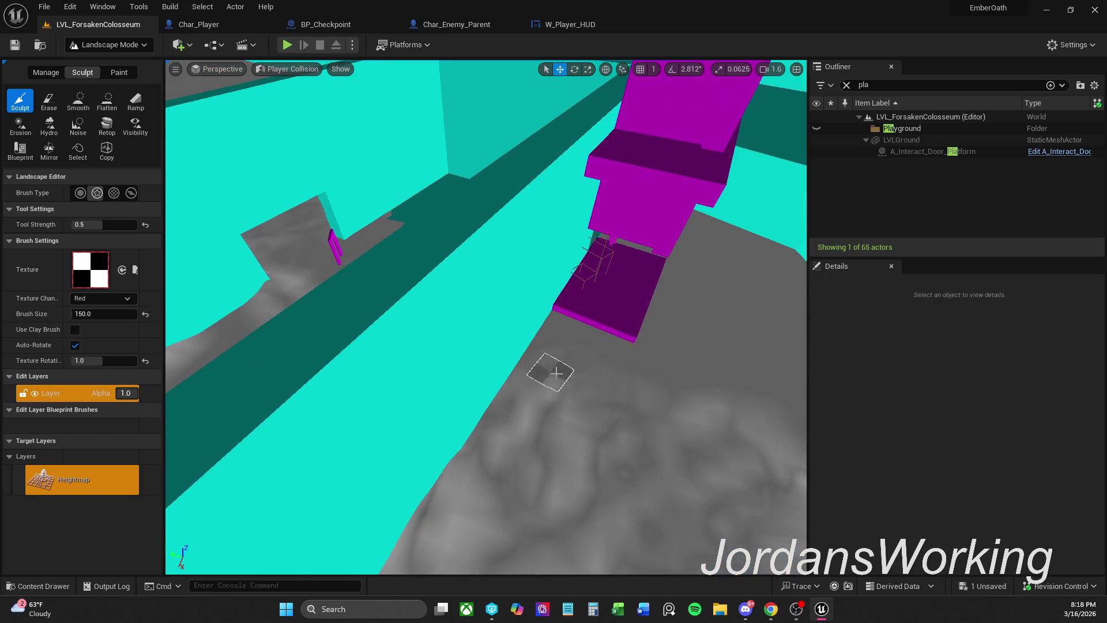
mouse_move(591, 338)
left_mouse_down()
mouse_move(724, 376)
mouse_move(711, 366)
mouse_move(628, 371)
mouse_move(655, 318)
mouse_move(624, 321)
left_mouse_up()
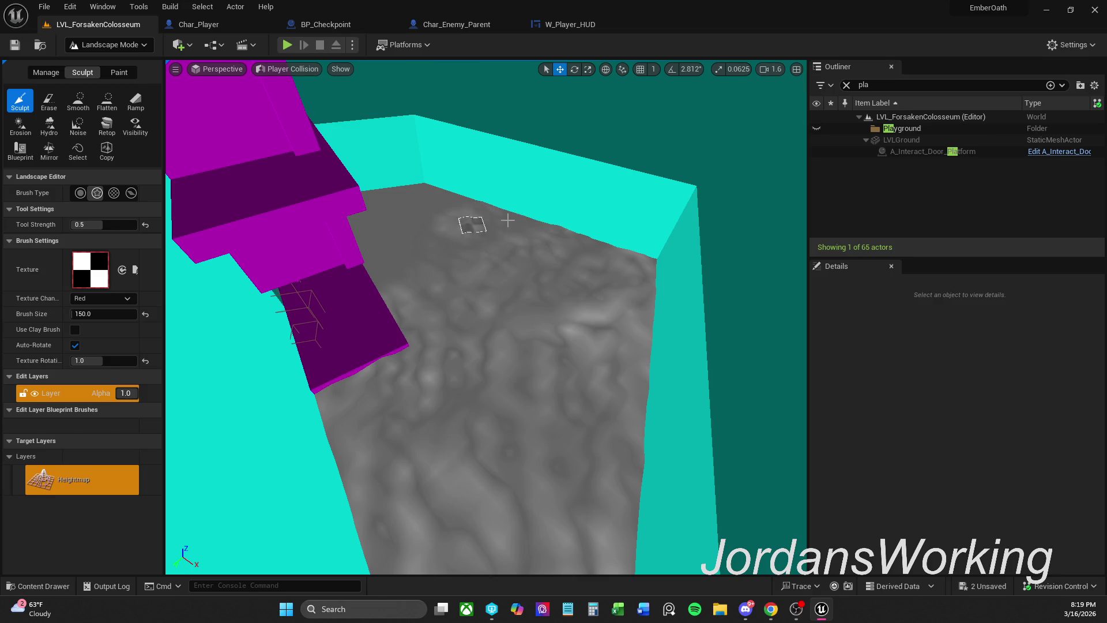
mouse_move(593, 246)
left_mouse_down()
mouse_move(533, 236)
mouse_move(578, 215)
left_mouse_up()
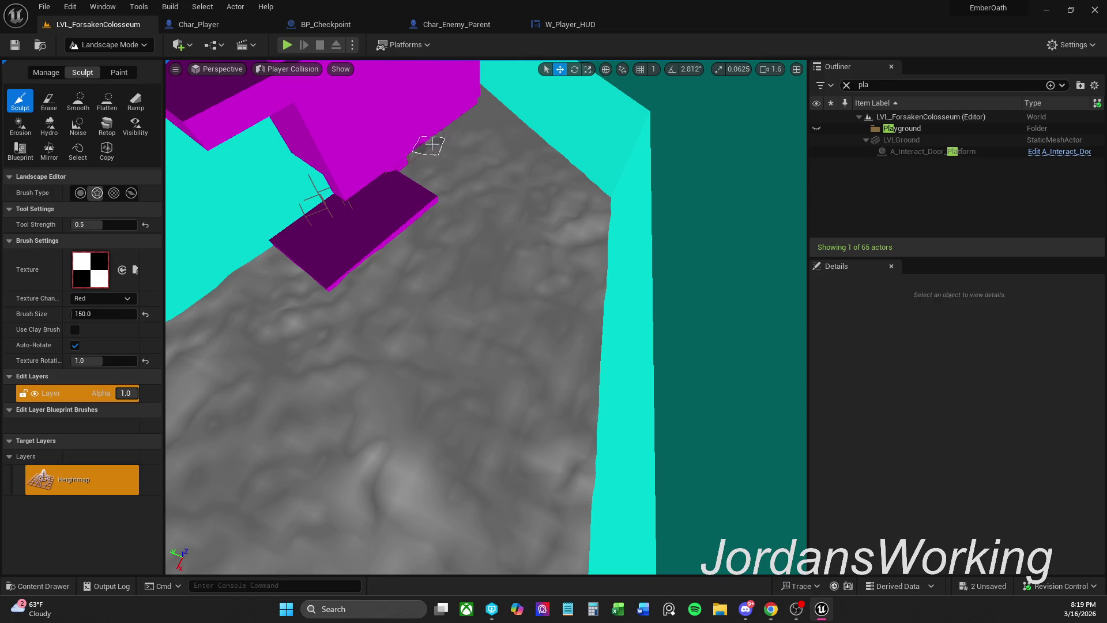
mouse_move(682, 189)
left_mouse_down()
mouse_move(672, 165)
mouse_move(528, 349)
left_mouse_up()
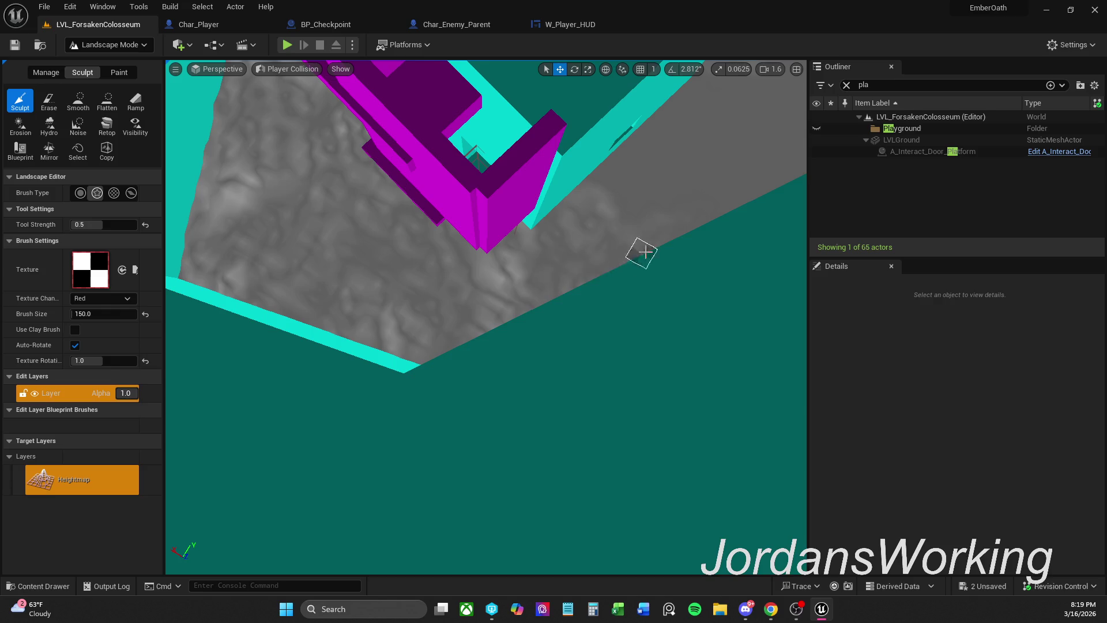
left_click_drag(584, 230, 466, 305)
mouse_move(440, 452)
left_mouse_down()
mouse_move(415, 426)
mouse_move(369, 415)
mouse_move(433, 412)
mouse_move(403, 413)
left_mouse_up()
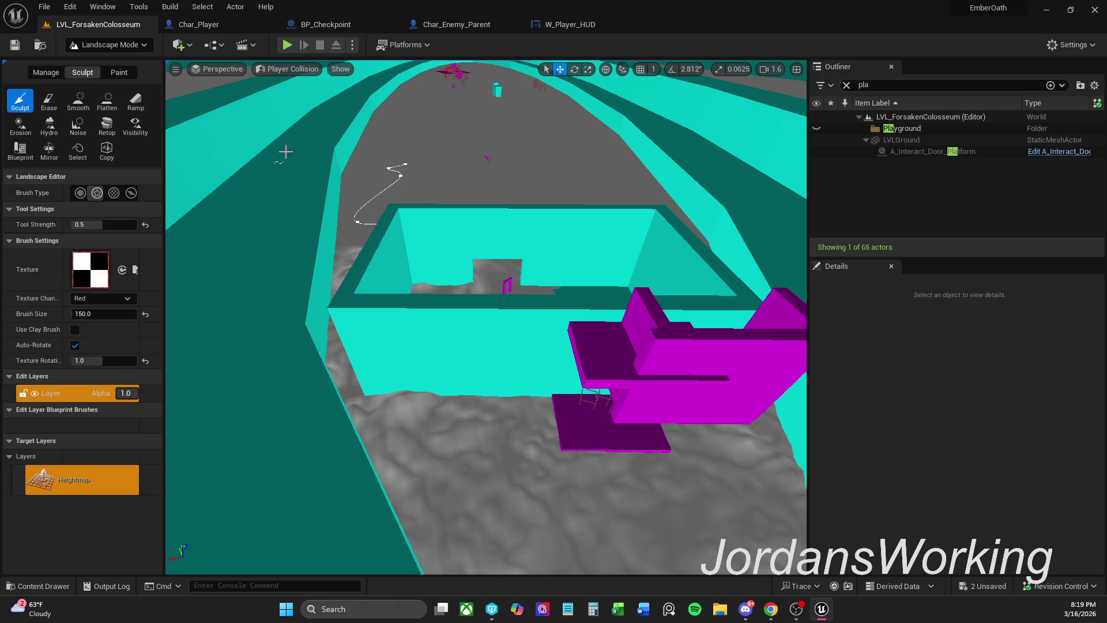
mouse_move(565, 459)
left_mouse_down()
mouse_move(553, 456)
mouse_move(565, 458)
left_mouse_up()
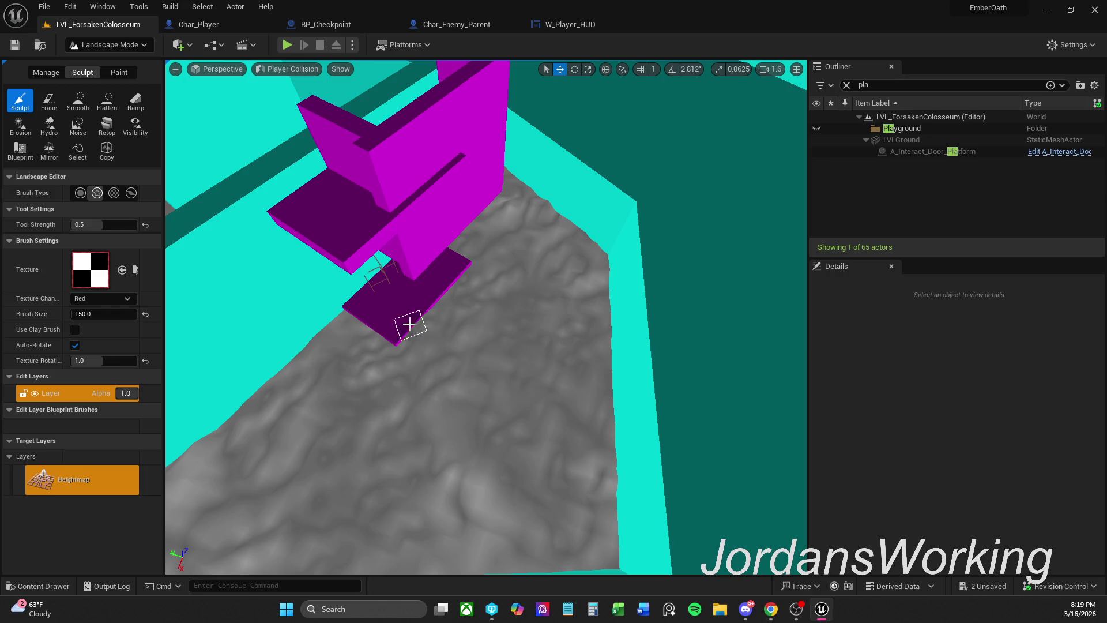
left_click_drag(484, 340, 492, 322)
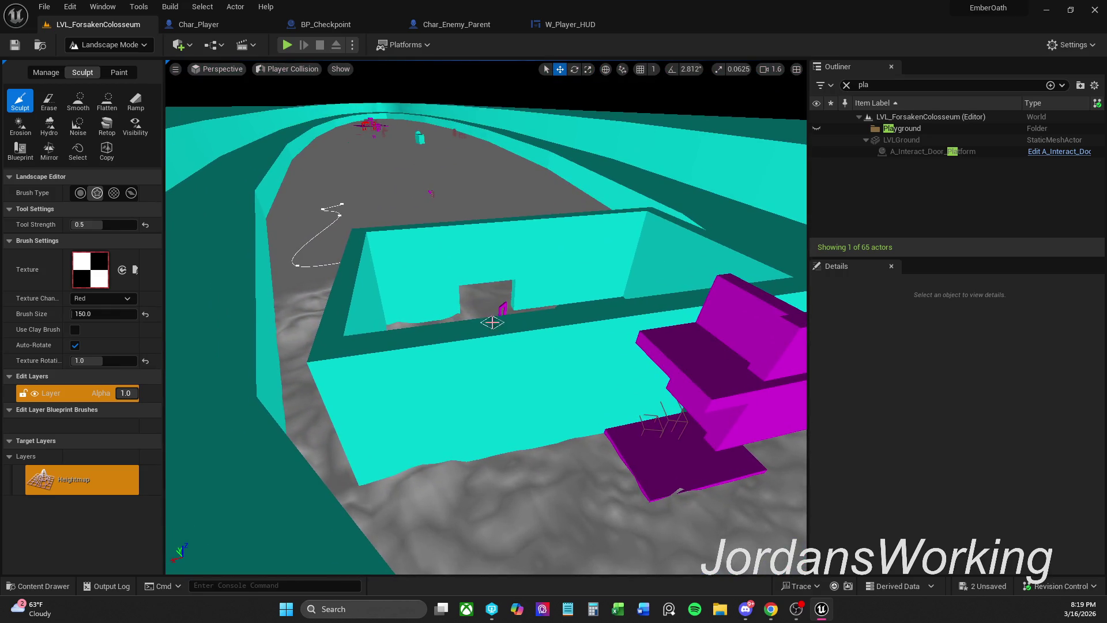
left_click(96, 46)
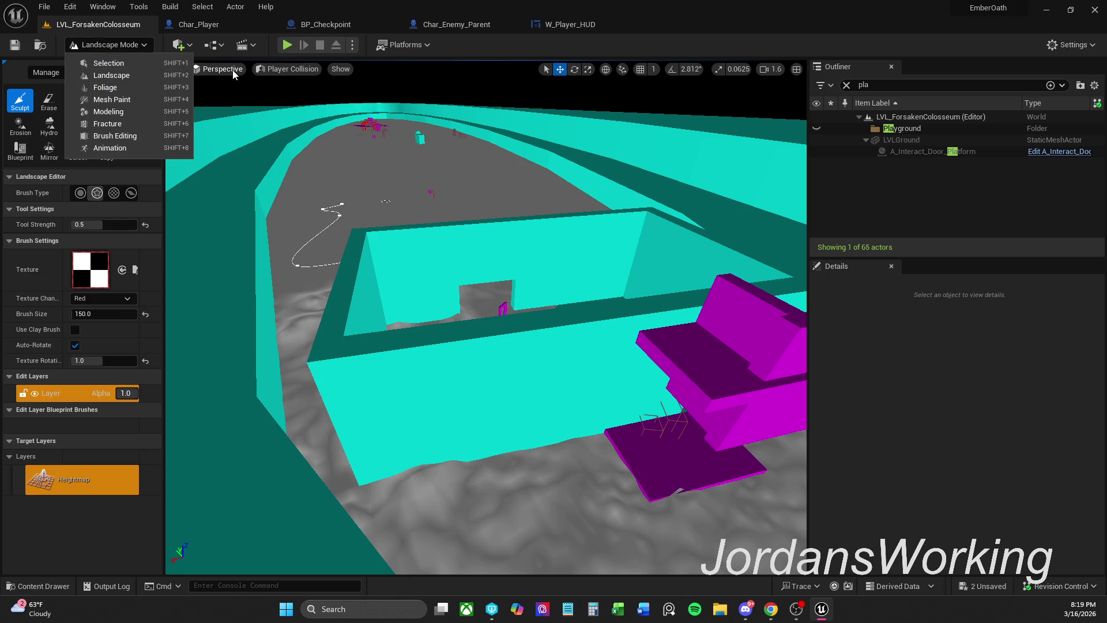
- Switch the viewport from Player Collision to Lit view mode
left_click(288, 70)
left_click(310, 103)
left_click_drag(644, 319, 462, 184)
left_click_drag(544, 289, 532, 217)
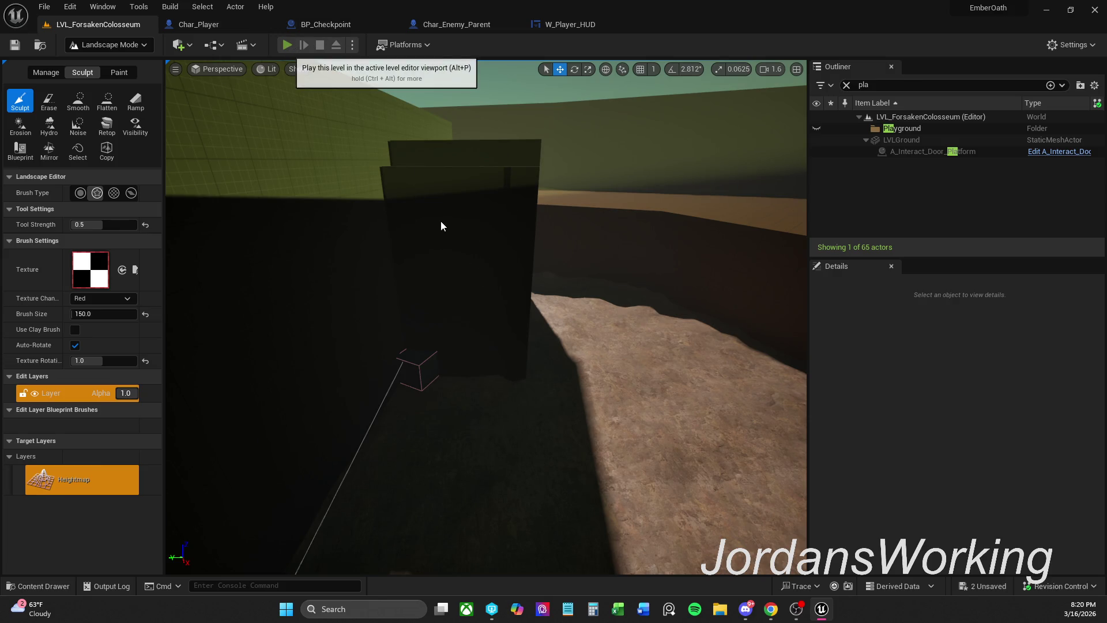
- Playtest with Alt+P, running the character through the doorway and across the arena floor
key("alt+p")
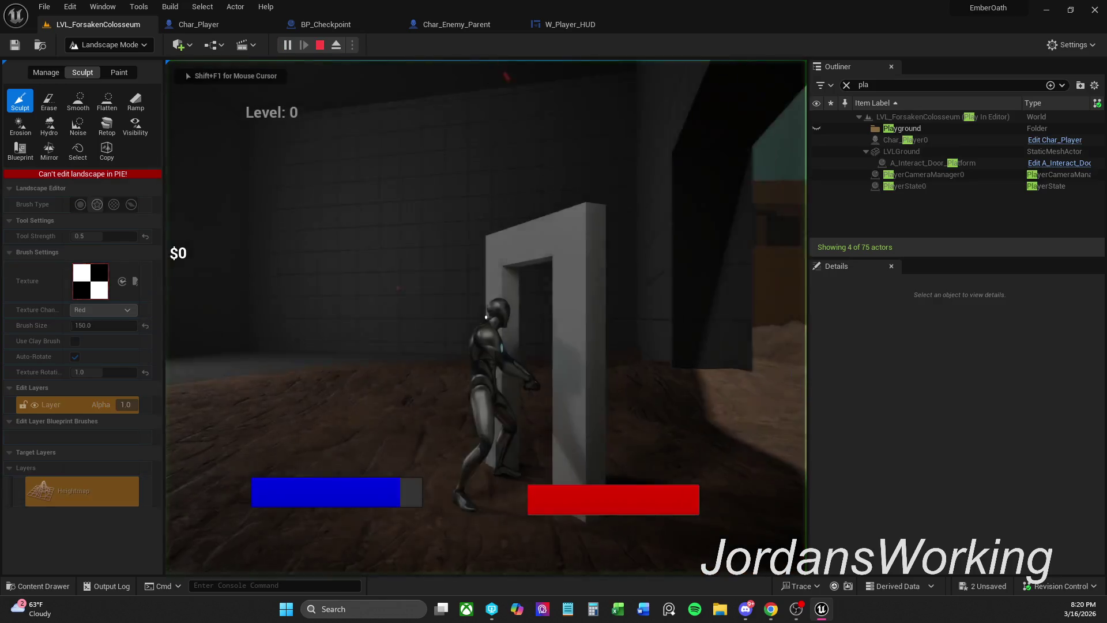
key("w")
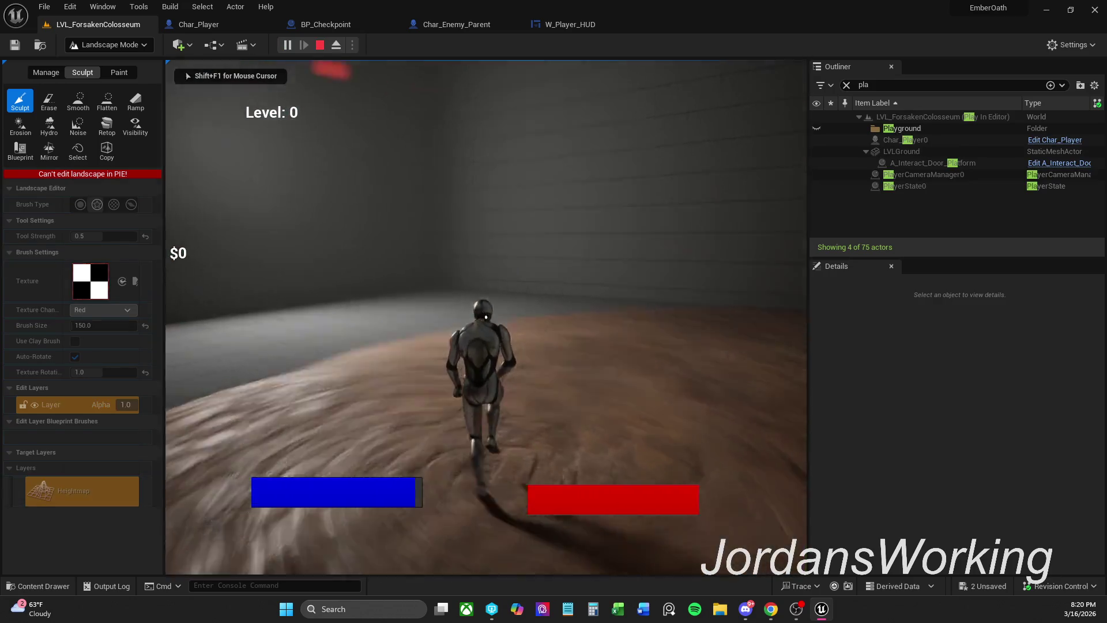
key("w")
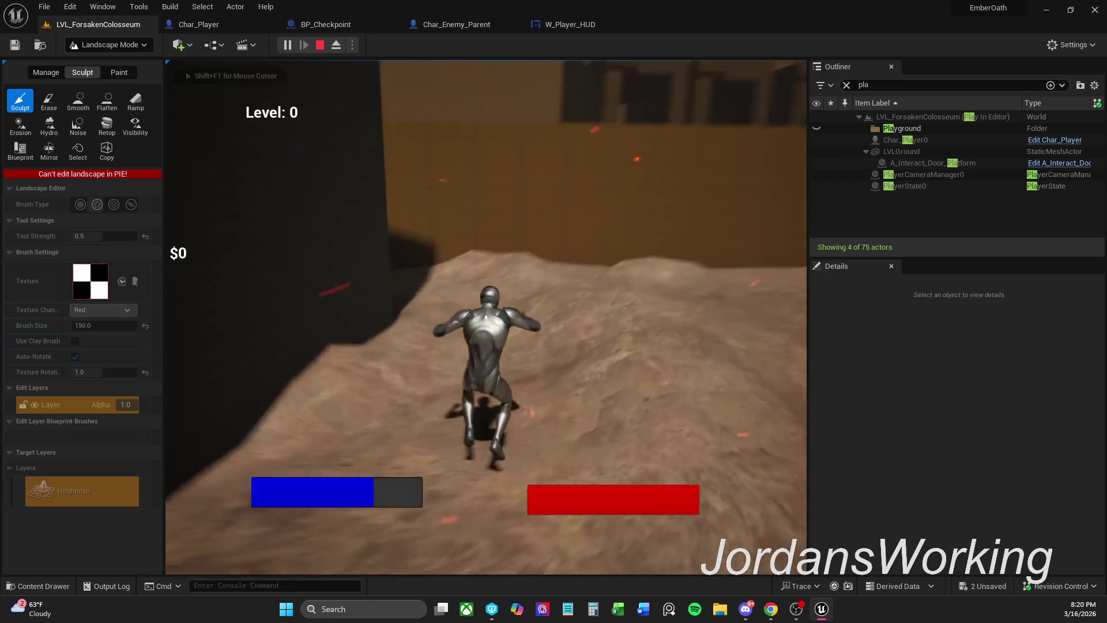
key("w")
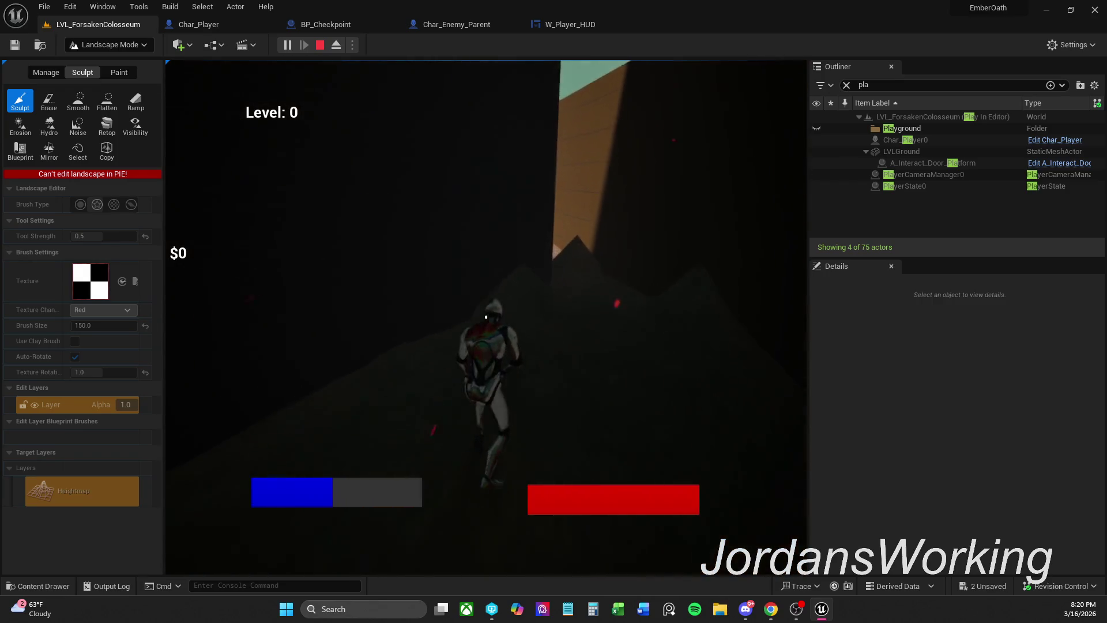
key("w")
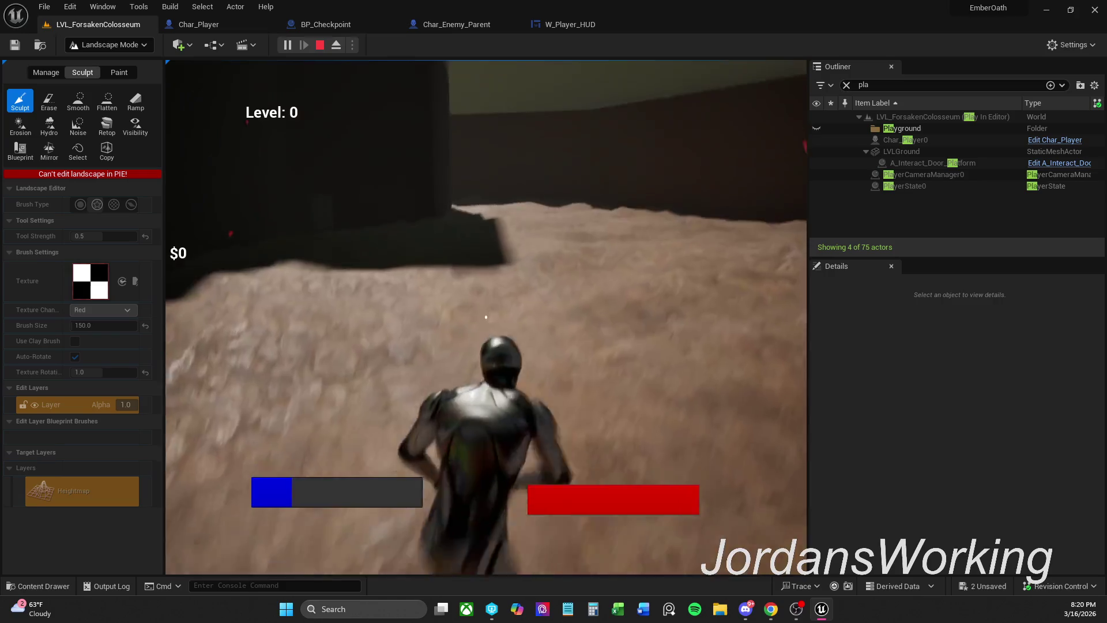
key("w")
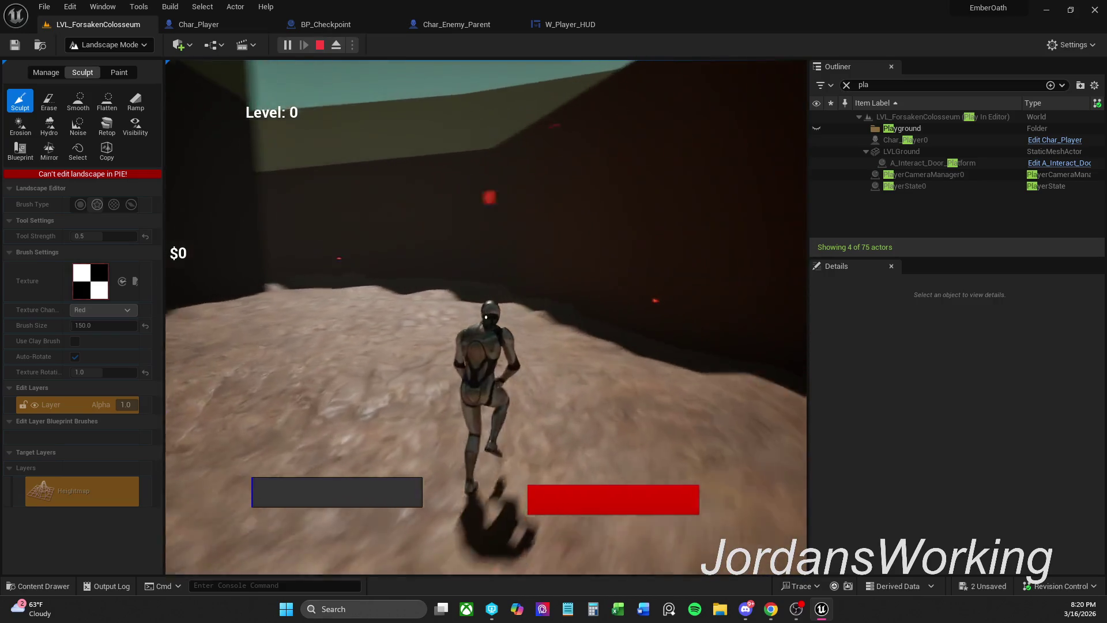
key("w")
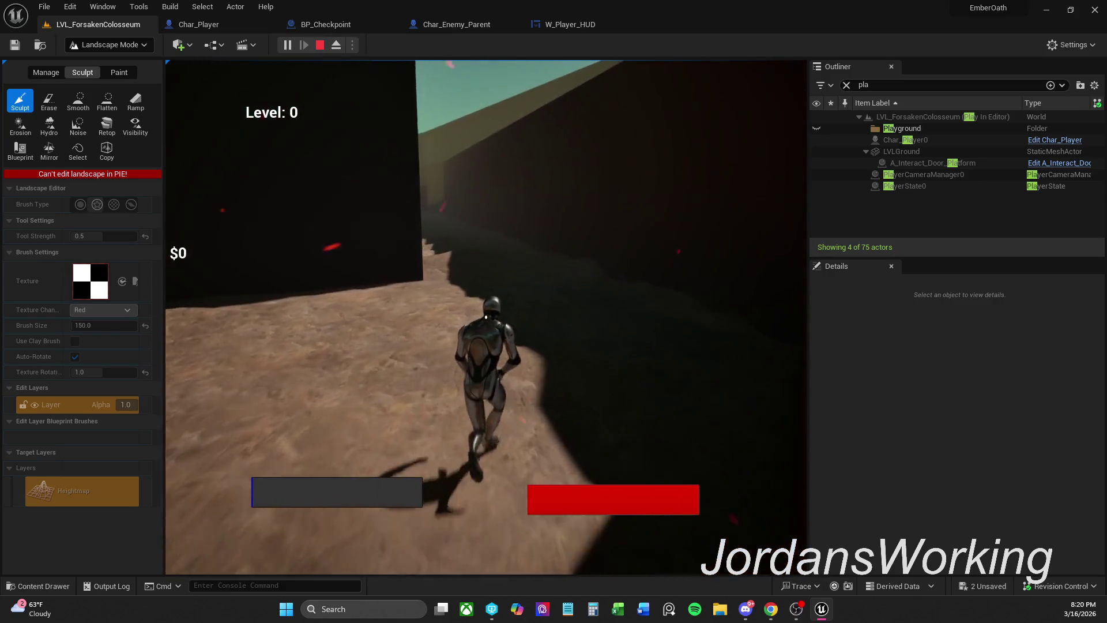
key("w")
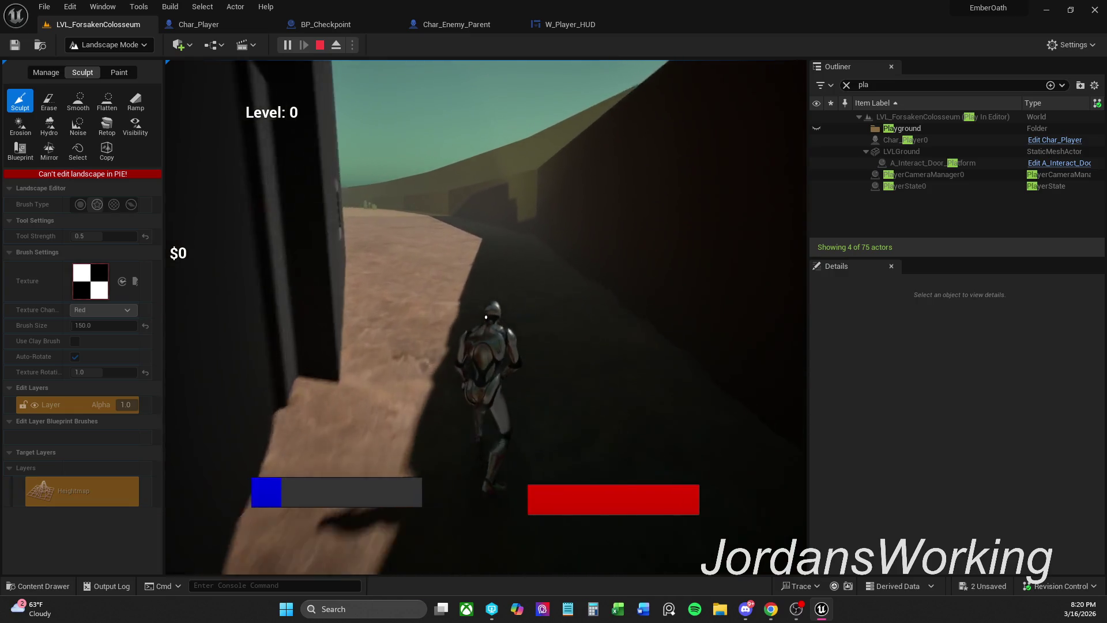
key("w")
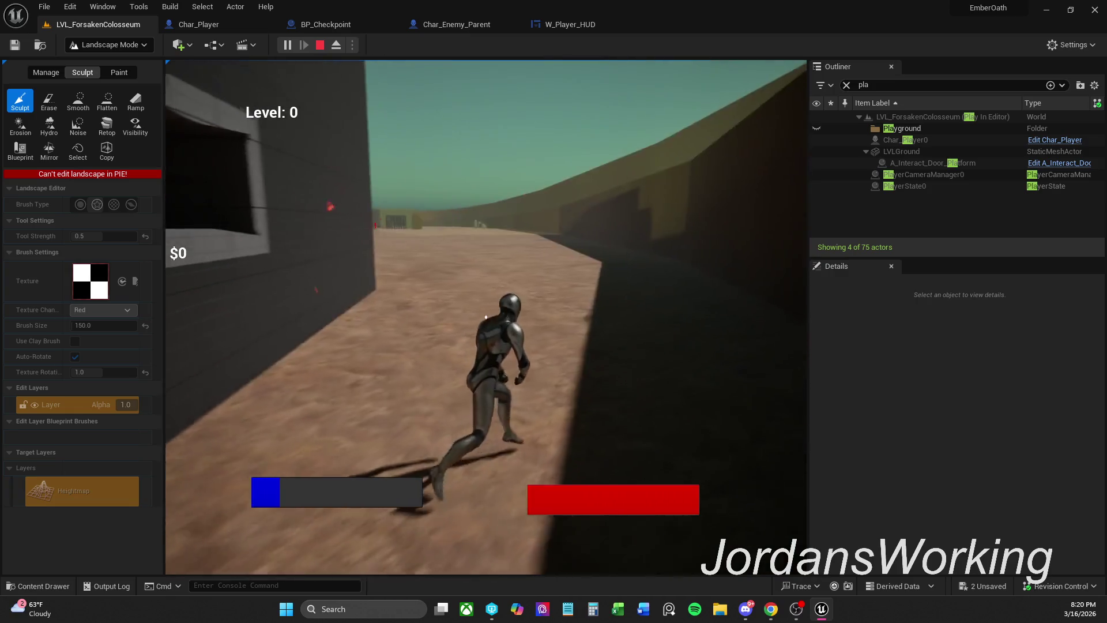
key("w")
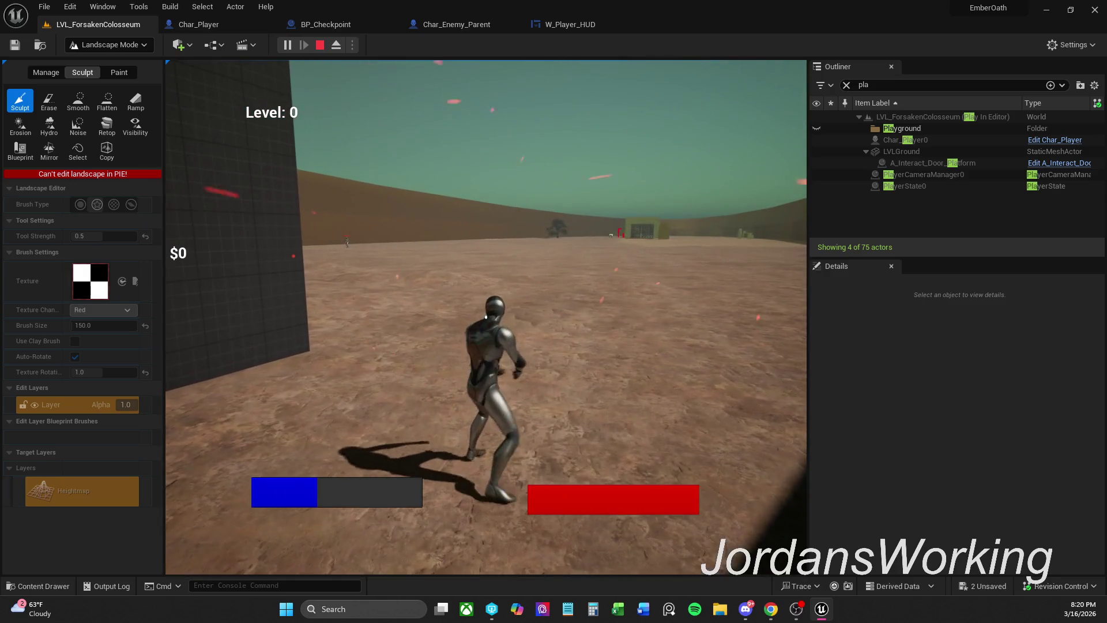
key("Escape")
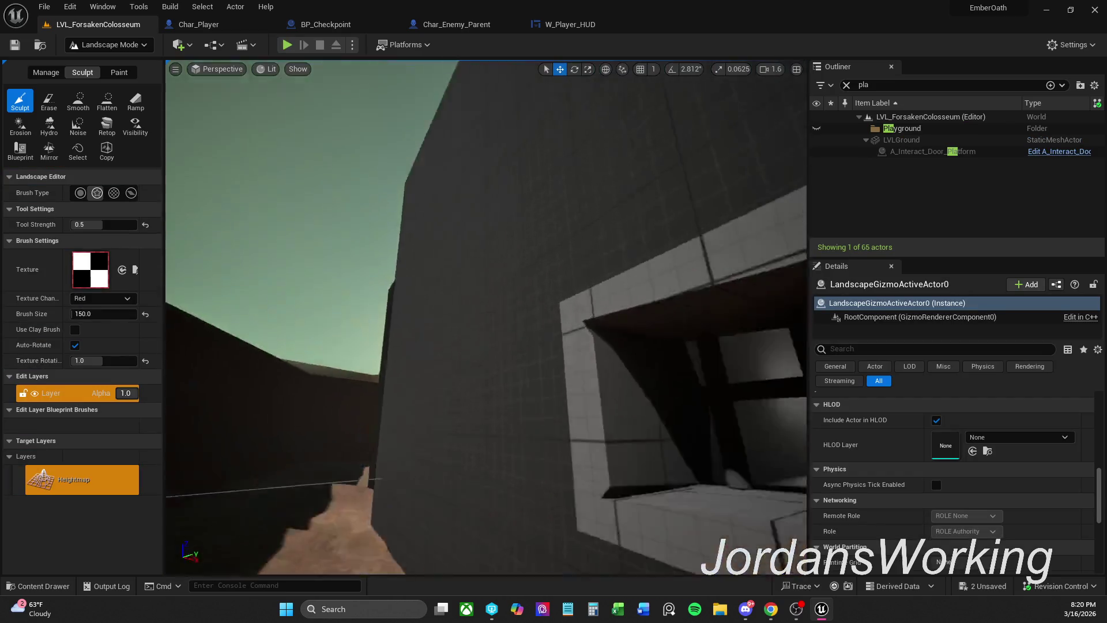
scroll(486, 318, "down", 3)
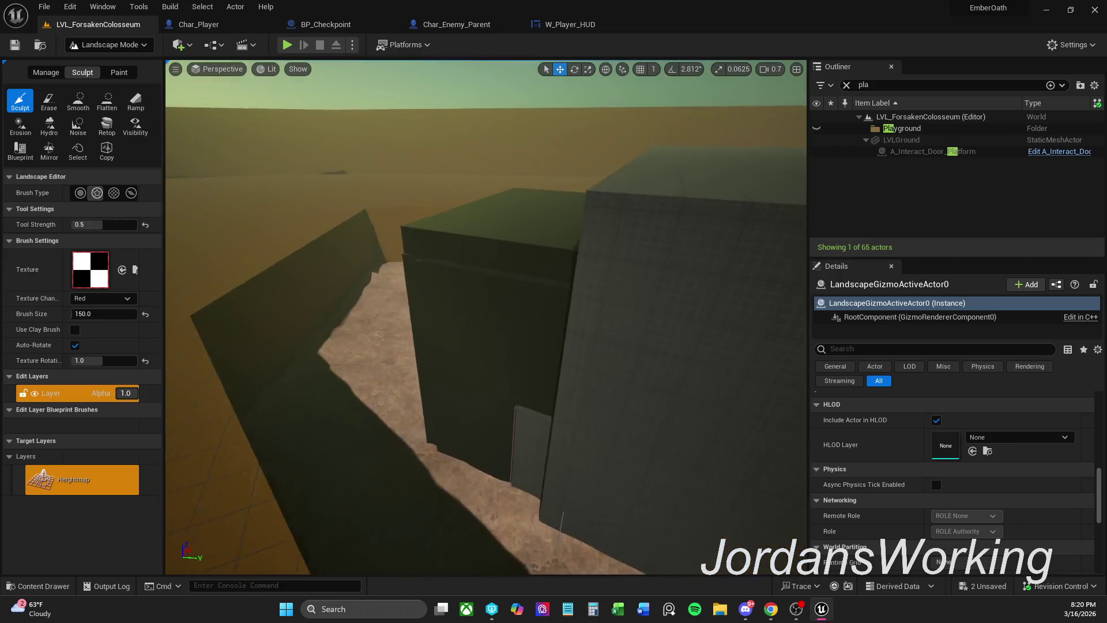
- Return to selection mode and select an SM_Hall seating piece
key("s")
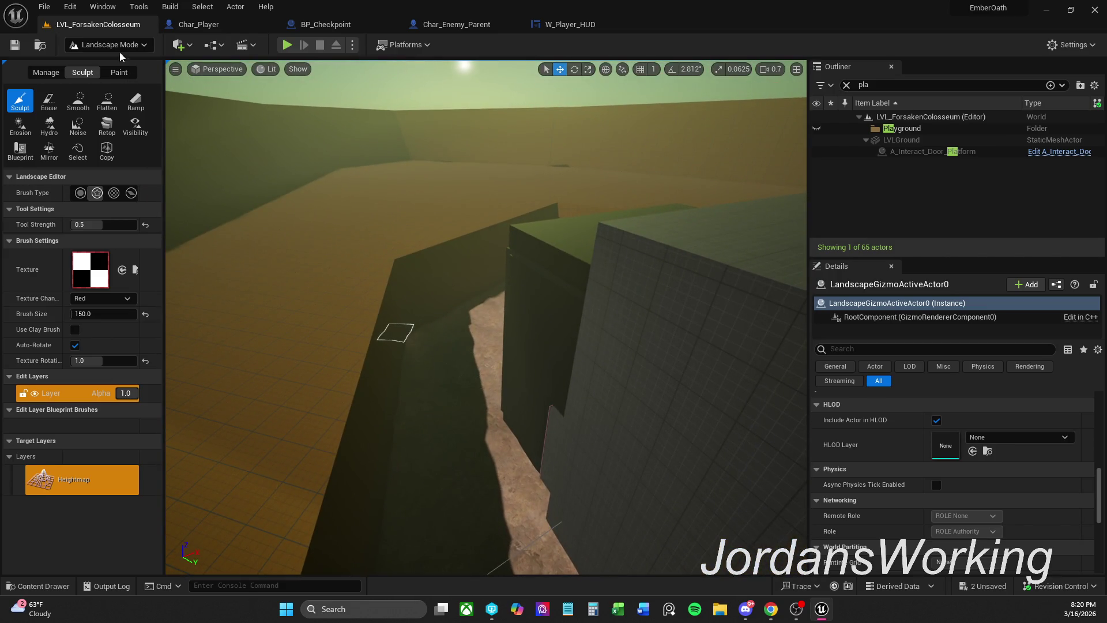
left_click(118, 46)
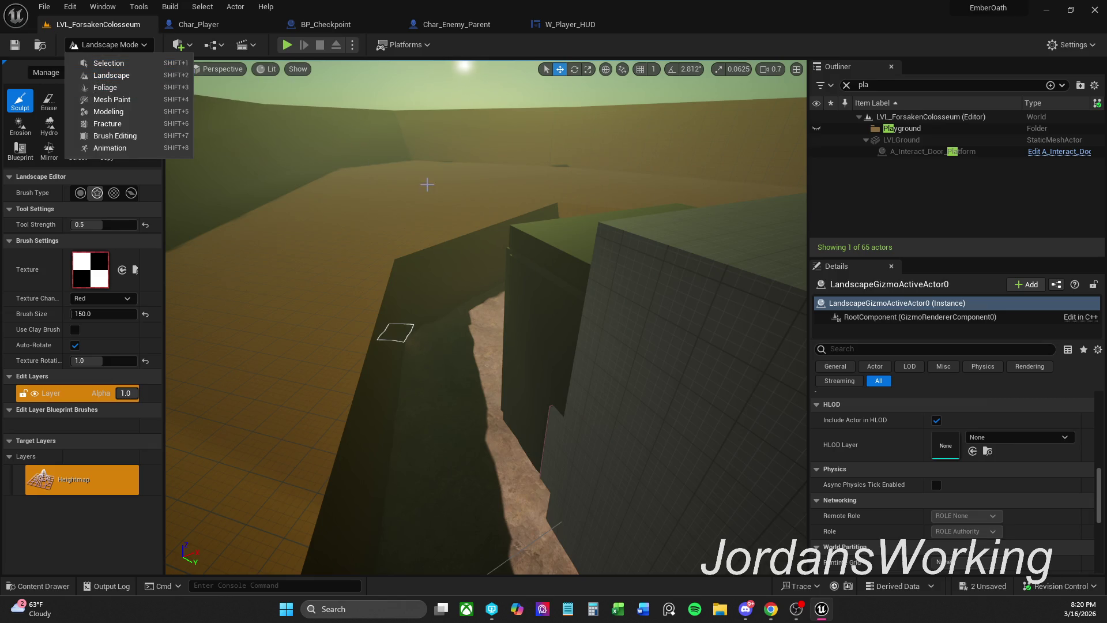
right_click(427, 185)
scroll(427, 185, "up", 2)
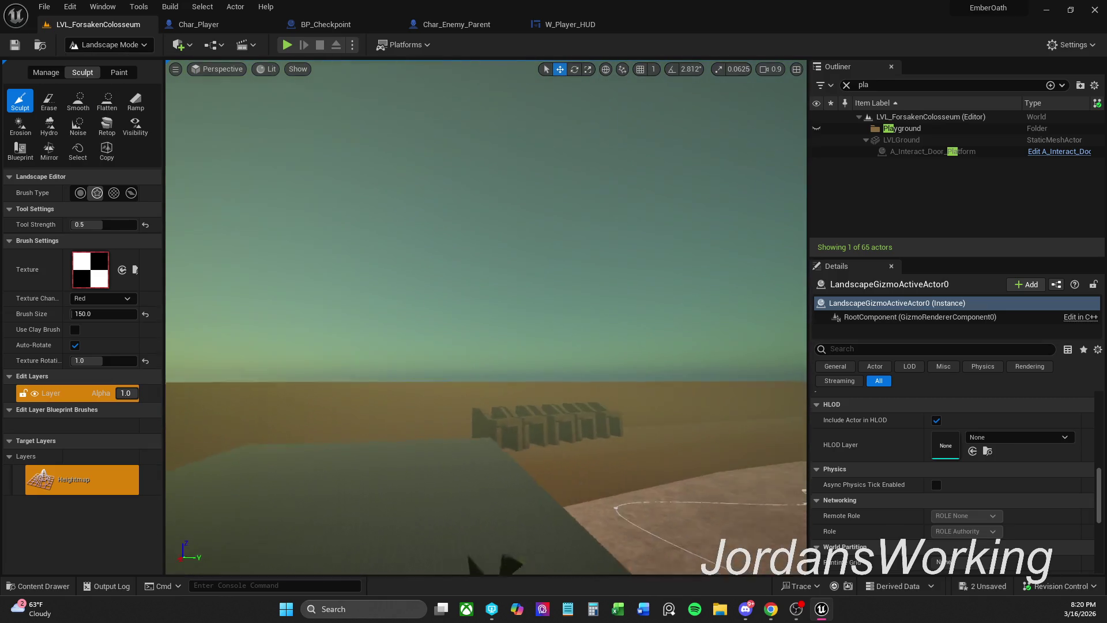
key("w")
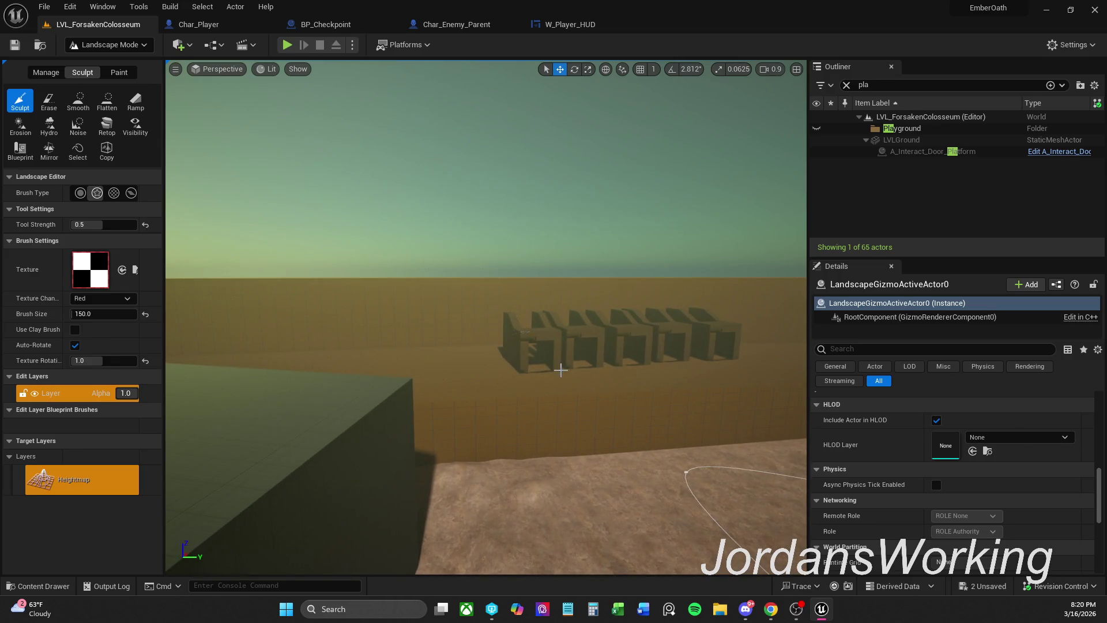
left_click(110, 44)
left_click(98, 64)
left_click(491, 346)
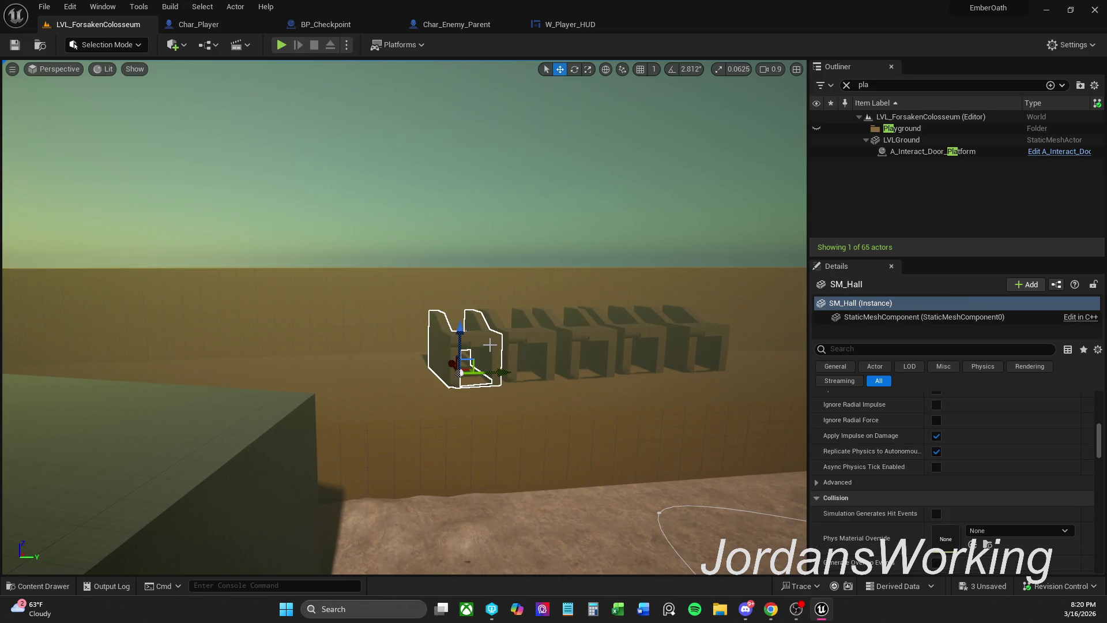
- Alt-drag copies of SM_Hall to form a row of five pieces
key("w")
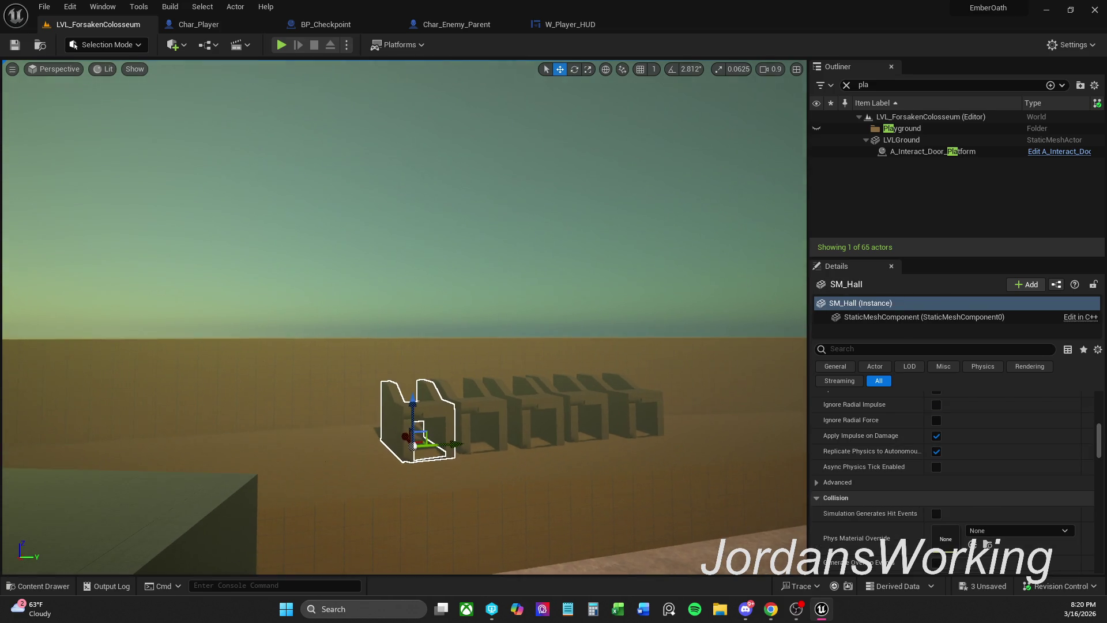
key("s")
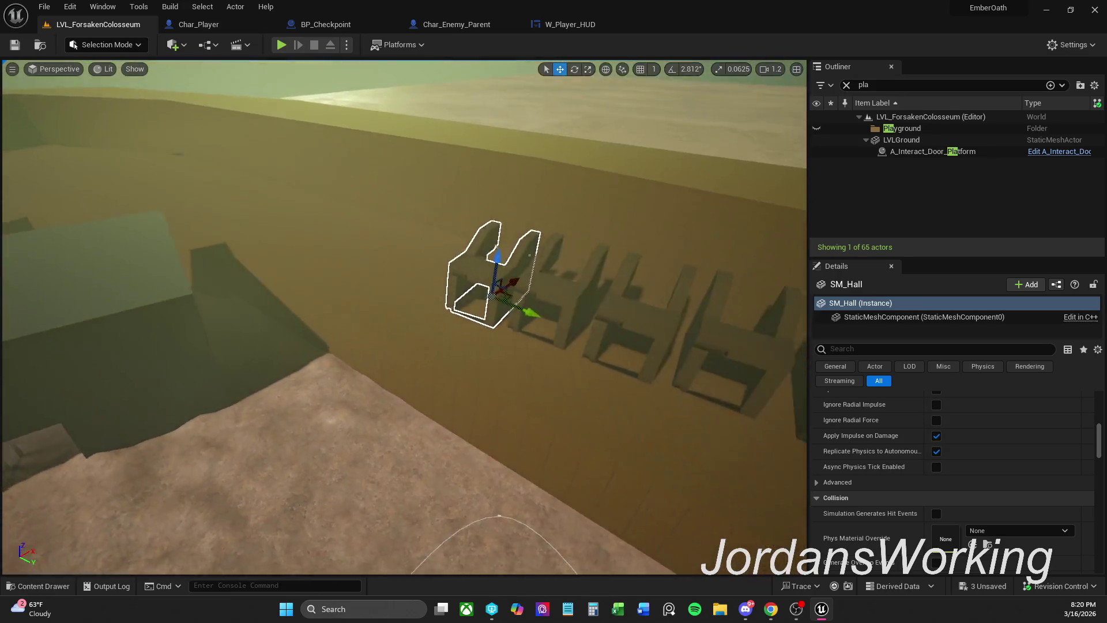
scroll(403, 317, "up", 1)
key("s")
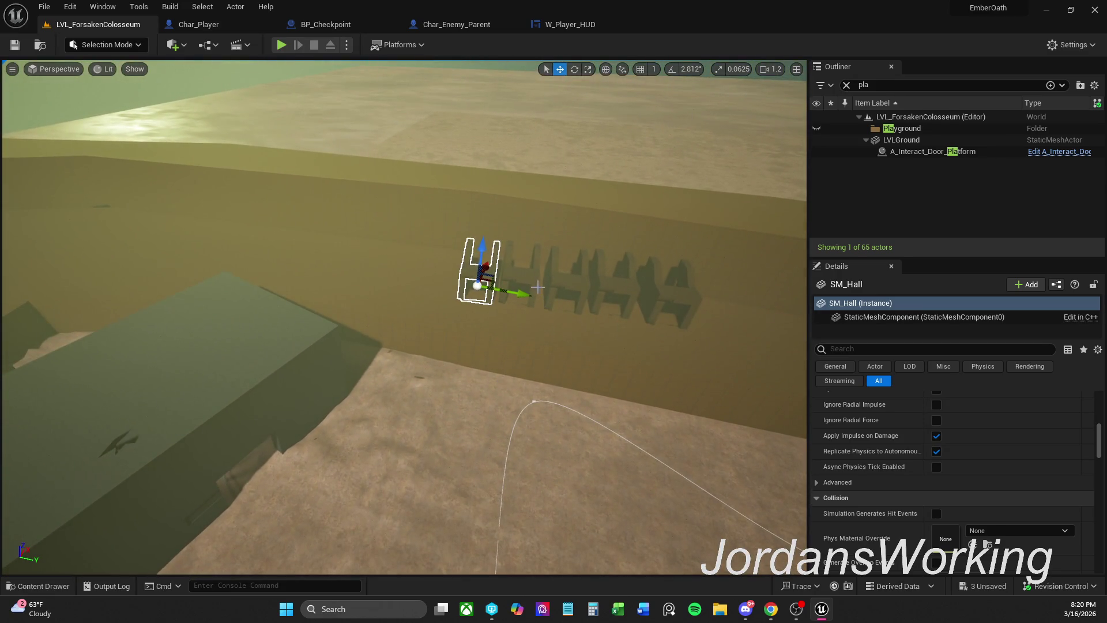
left_click_drag(528, 277, 563, 279)
left_click_drag(671, 291, 667, 298)
- Rotate the five SM_Hall pieces to line them up with the wall
key("e")
left_click_drag(728, 330, 718, 342)
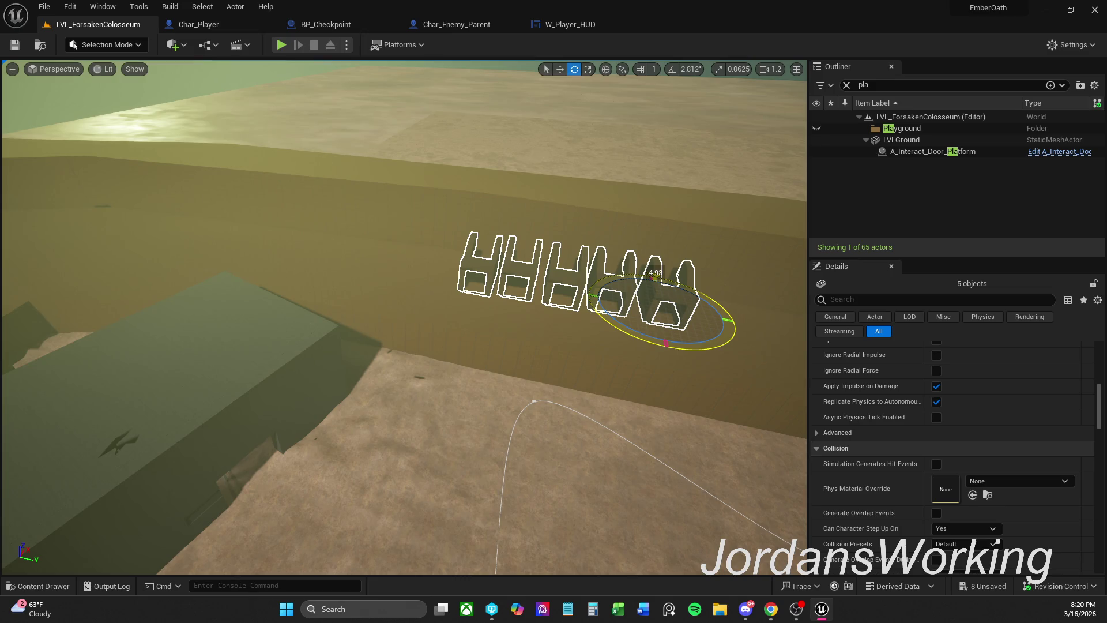
scroll(404, 317, "up", 2)
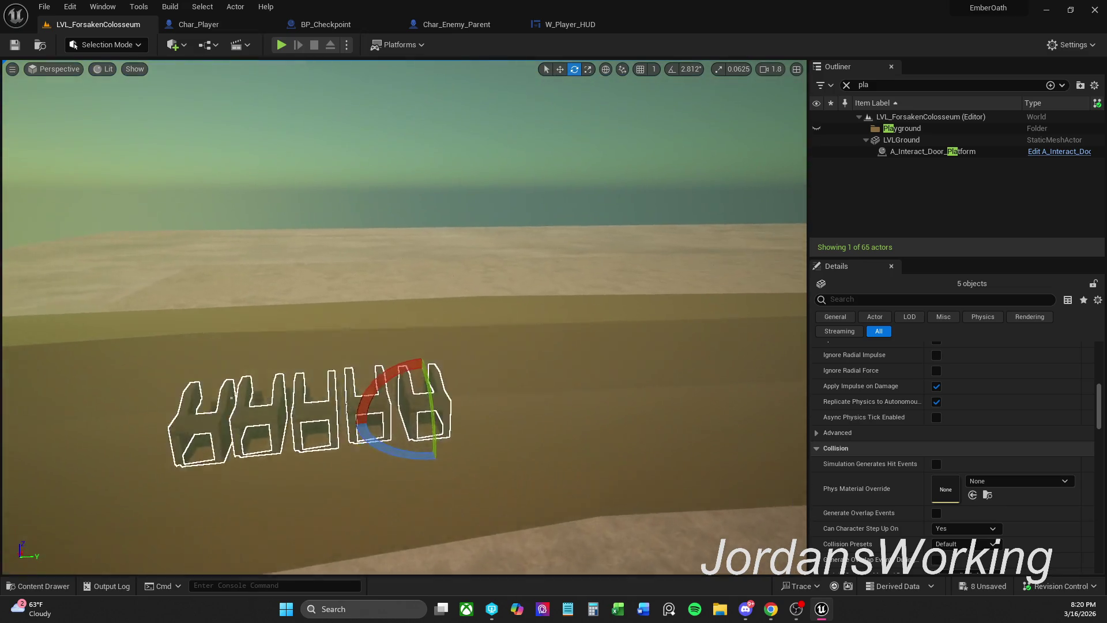
scroll(404, 317, "up", 1)
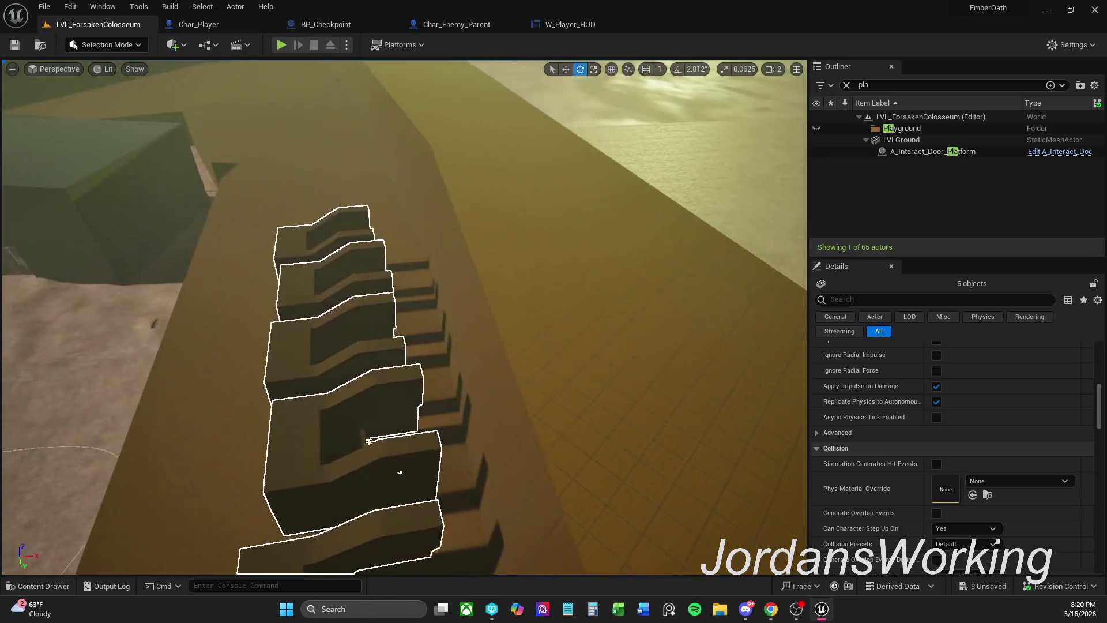
scroll(400, 472, "down", 3)
left_click_drag(387, 470, 441, 407)
key("w")
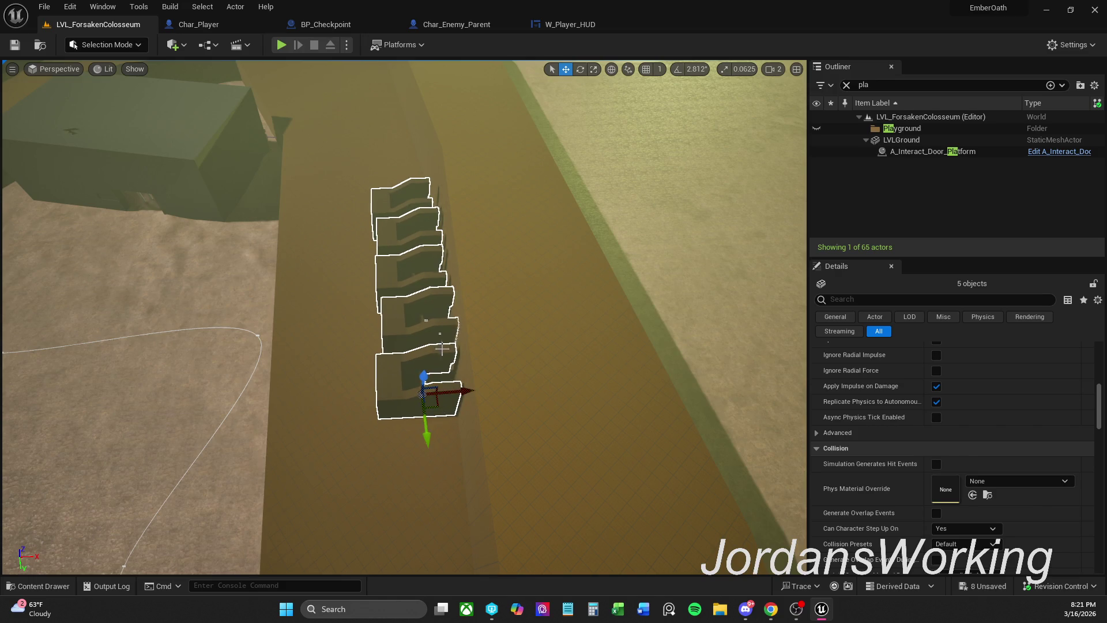
- Alt-drag the five SM_Hall pieces to duplicate them further along the wall
left_click_drag(438, 318, 412, 404)
scroll(980, 426, "up", 15)
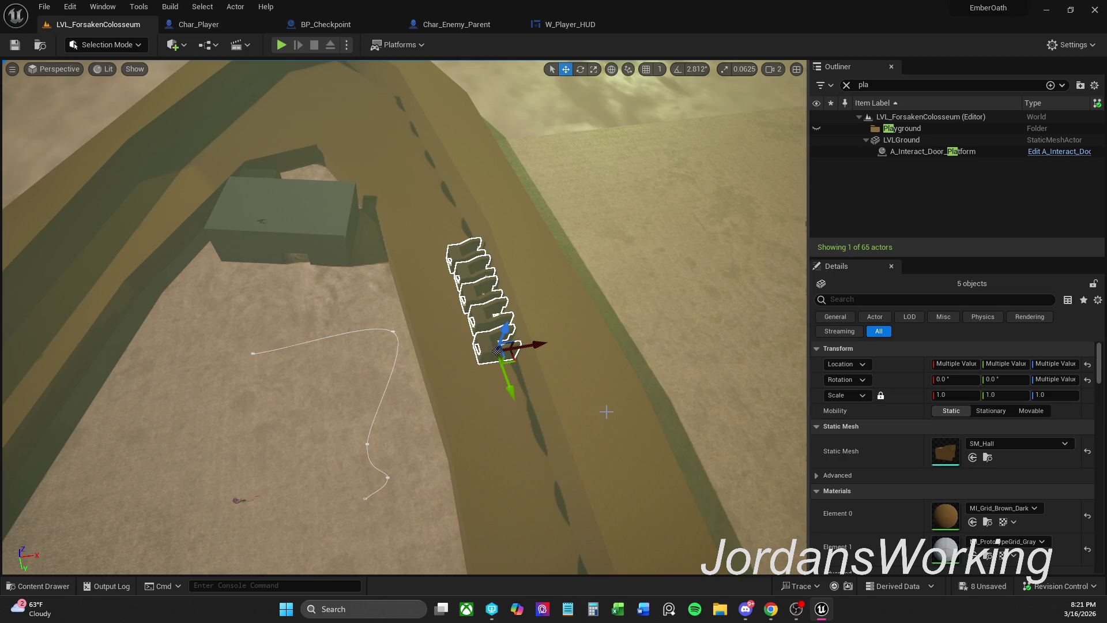
left_click_drag(510, 389, 508, 389)
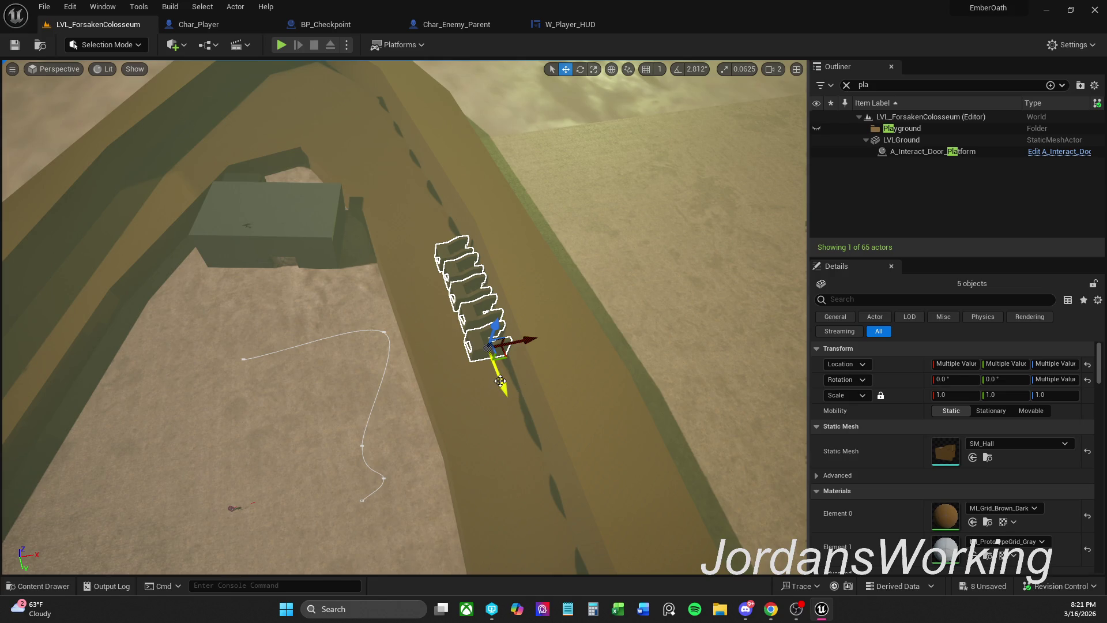
mouse_move(501, 381)
left_mouse_down("alt")
mouse_move(433, 258)
mouse_move(454, 277)
mouse_move(470, 219)
mouse_move(465, 300)
mouse_move(496, 300)
mouse_move(485, 254)
mouse_move(459, 421)
mouse_move(427, 393)
mouse_move(441, 384)
mouse_move(372, 427)
left_mouse_up("alt")
- Nudge and angle the new set to a -4.155828° yaw along the ridge
key("e")
key("w")
key("e")
key("w")
mouse_move(434, 383)
left_mouse_down()
mouse_move(445, 383)
mouse_move(440, 362)
left_mouse_up()
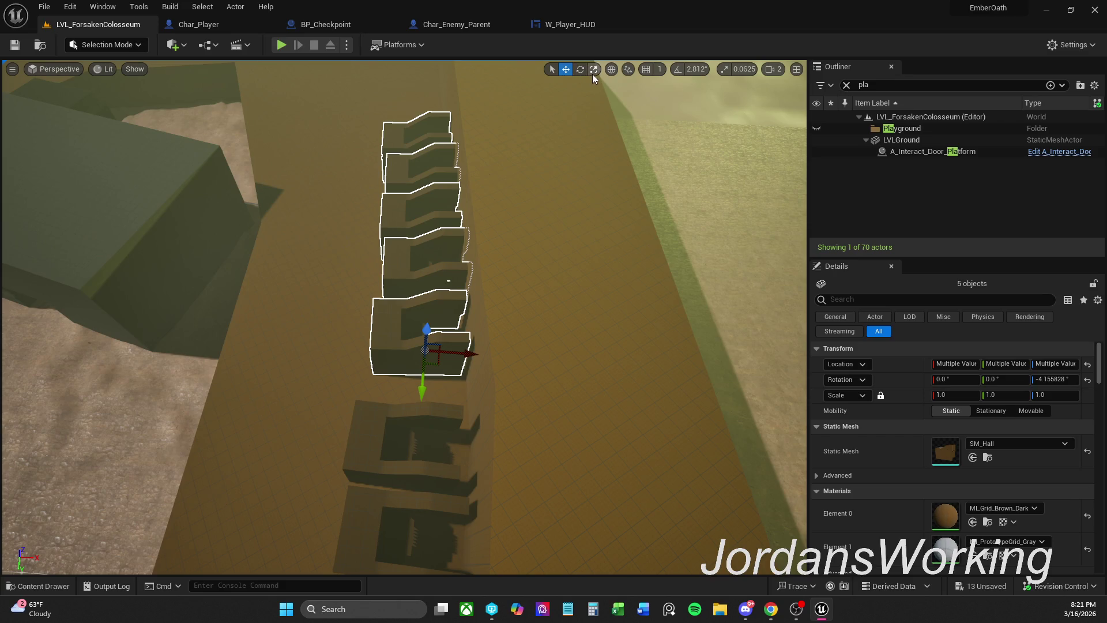
left_click(580, 70)
key("w")
left_click_drag(654, 97, 681, 90)
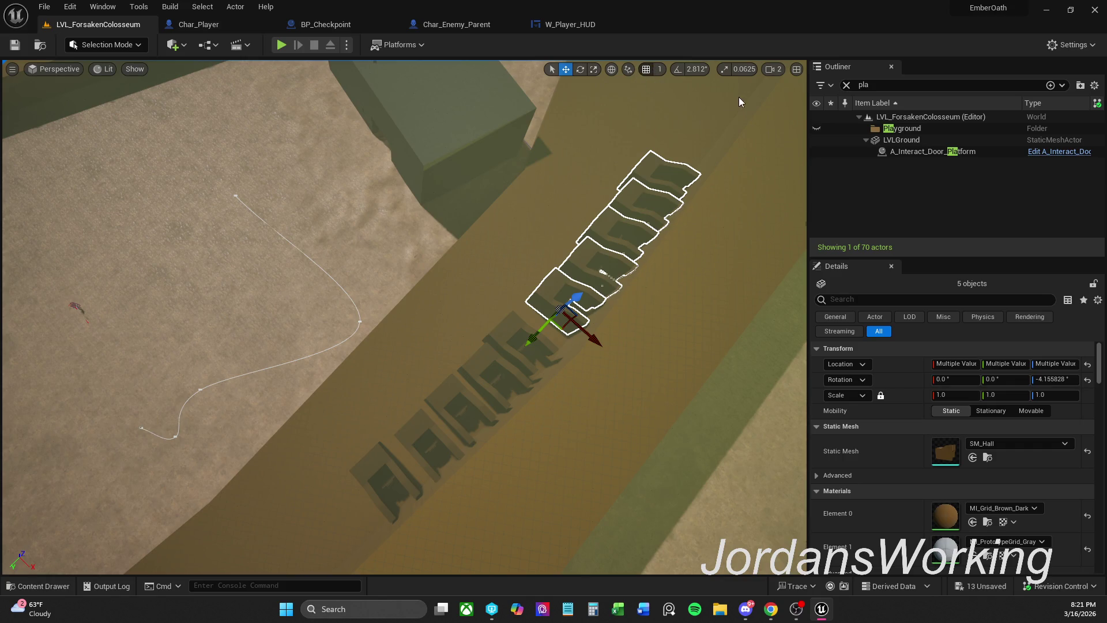
left_click_drag(653, 123, 793, 69)
mouse_move(704, 116)
left_mouse_down()
mouse_move(650, 261)
mouse_move(575, 263)
left_mouse_up()
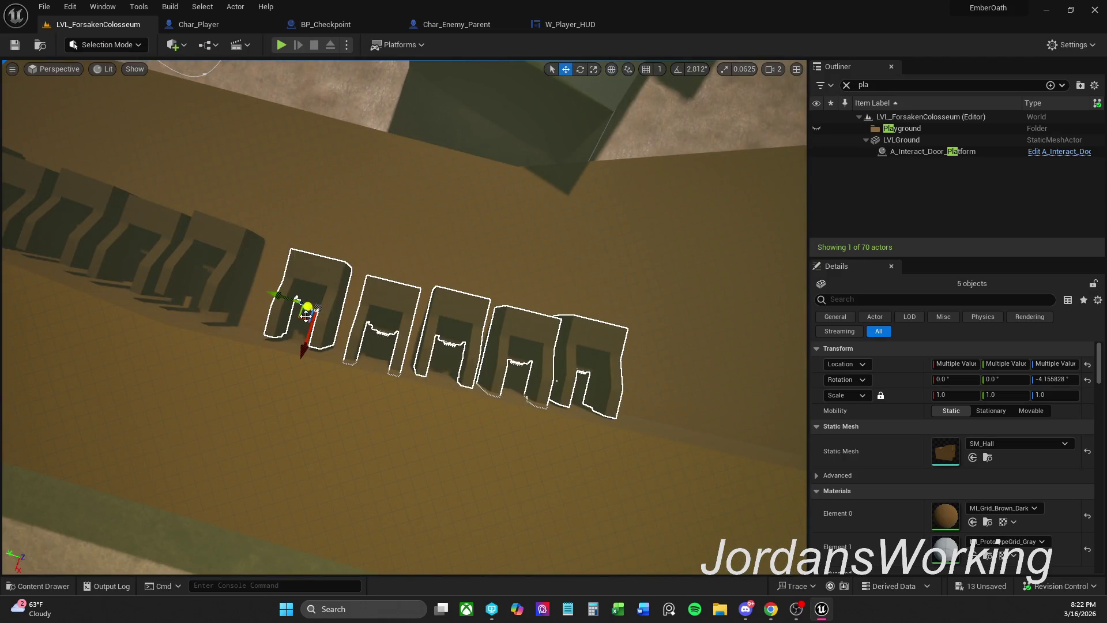
- Rotate the five-piece set to follow the wall and shift SM_Hall6 closer to its neighbour
key("e")
left_click_drag(358, 288, 321, 324)
key("w")
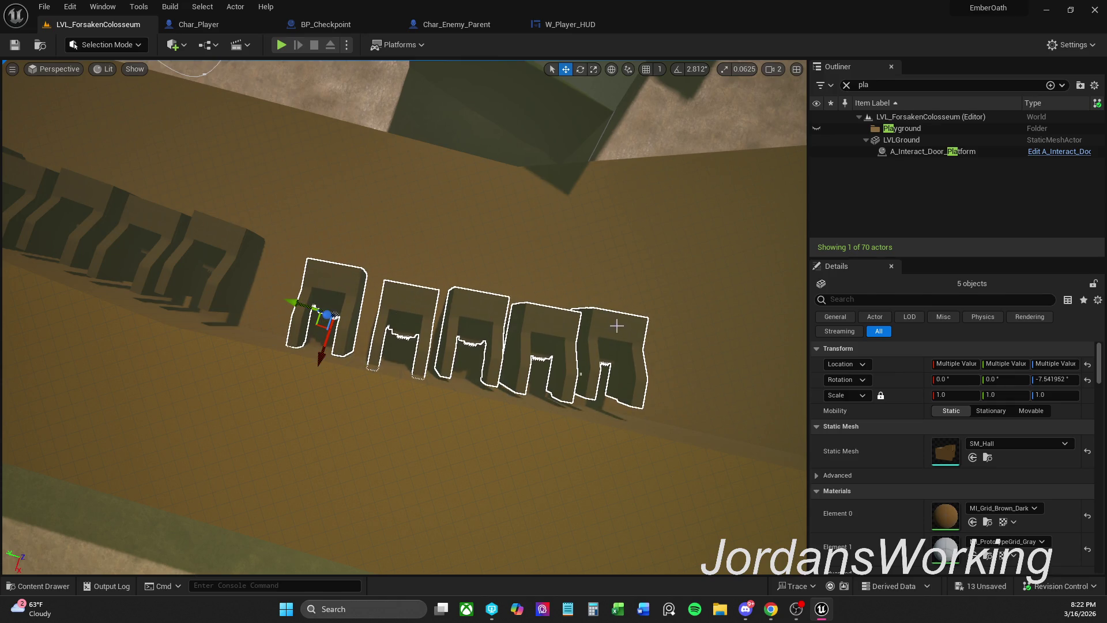
left_click(616, 325)
left_click_drag(573, 373, 578, 387)
- Rotate SM_Hall7 and SM_Hall9 slightly to match the wall's curve
left_click(557, 367)
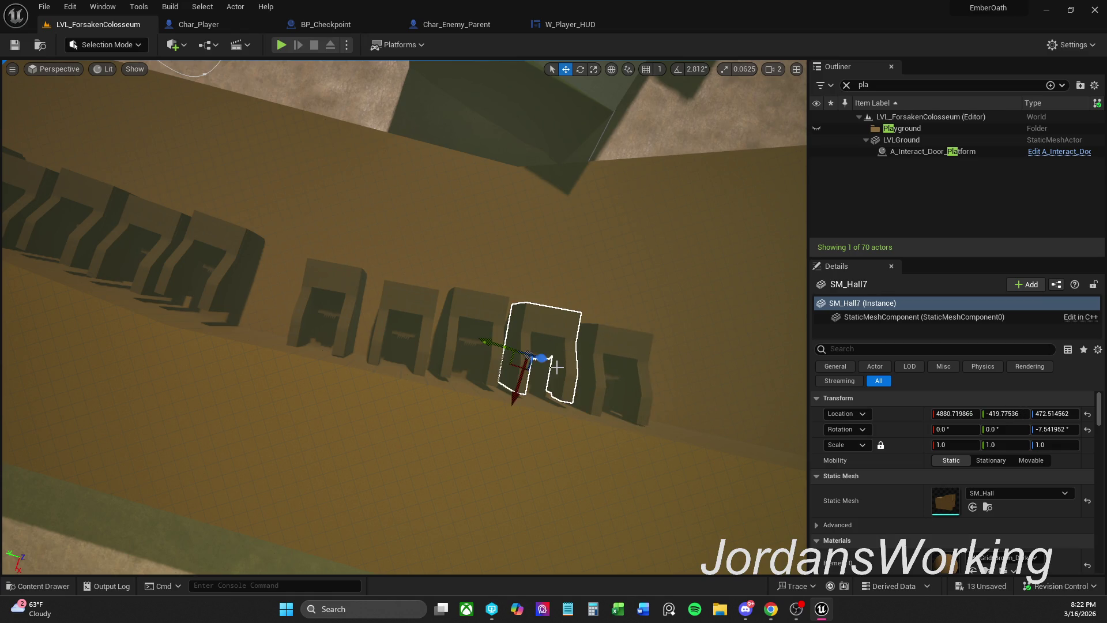
key("e")
mouse_move(502, 444)
left_mouse_down()
mouse_move(499, 374)
mouse_move(512, 371)
left_mouse_up()
key("w")
left_click(488, 325)
key("e")
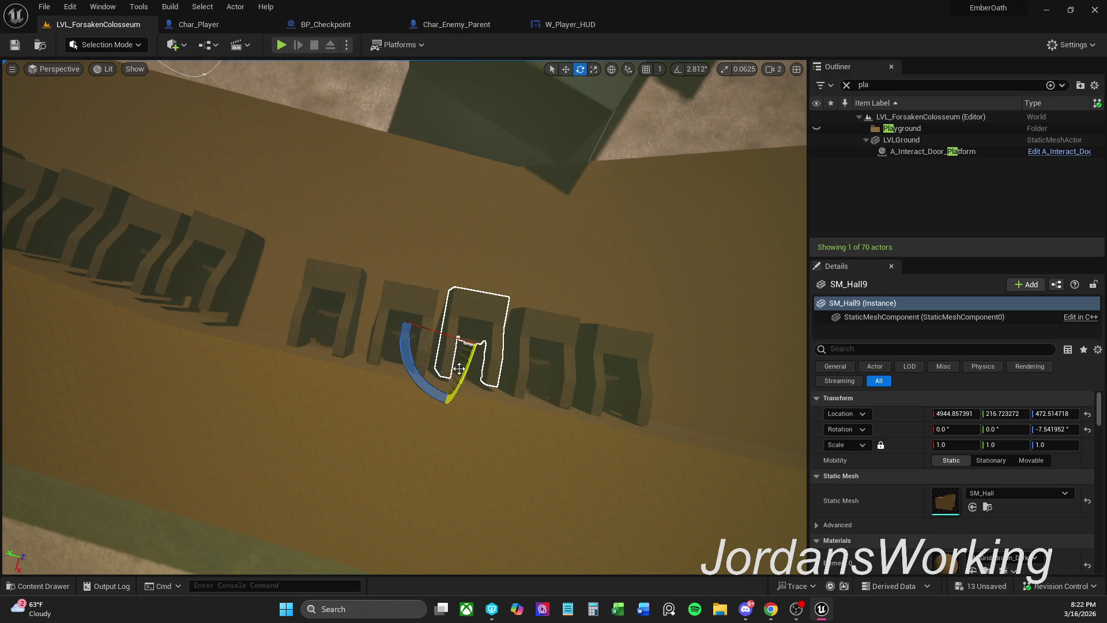
mouse_move(419, 384)
left_mouse_down()
mouse_move(432, 391)
mouse_move(442, 361)
left_mouse_up()
key("w")
- Move the original SM_Hall into the gap at 5168.2, 2340.1 with -1.273374° yaw
left_click(337, 271)
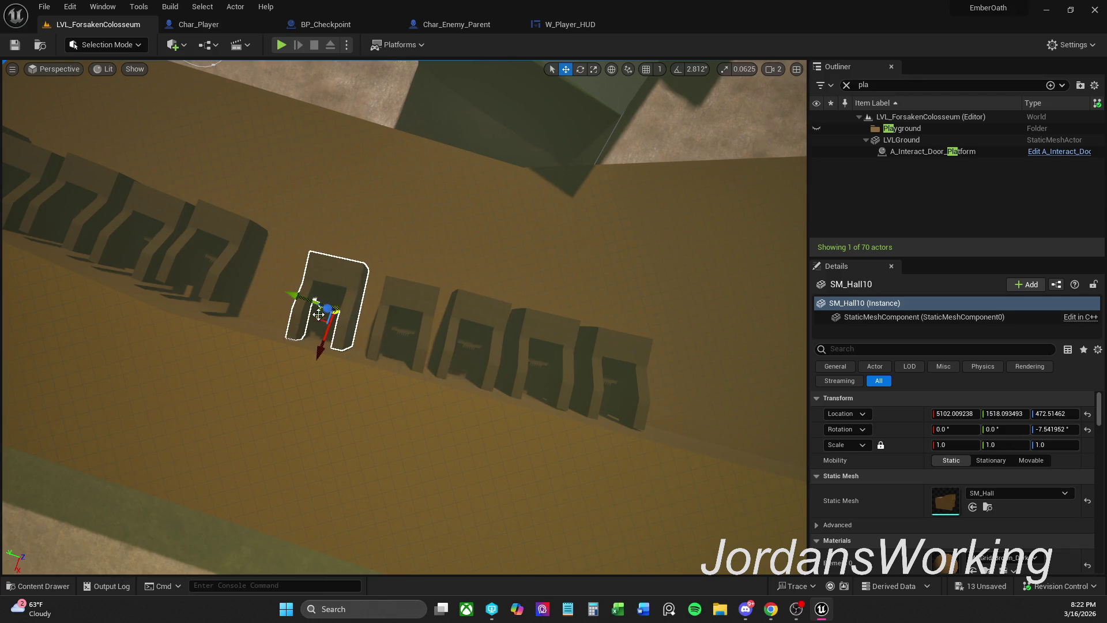
left_click(315, 300)
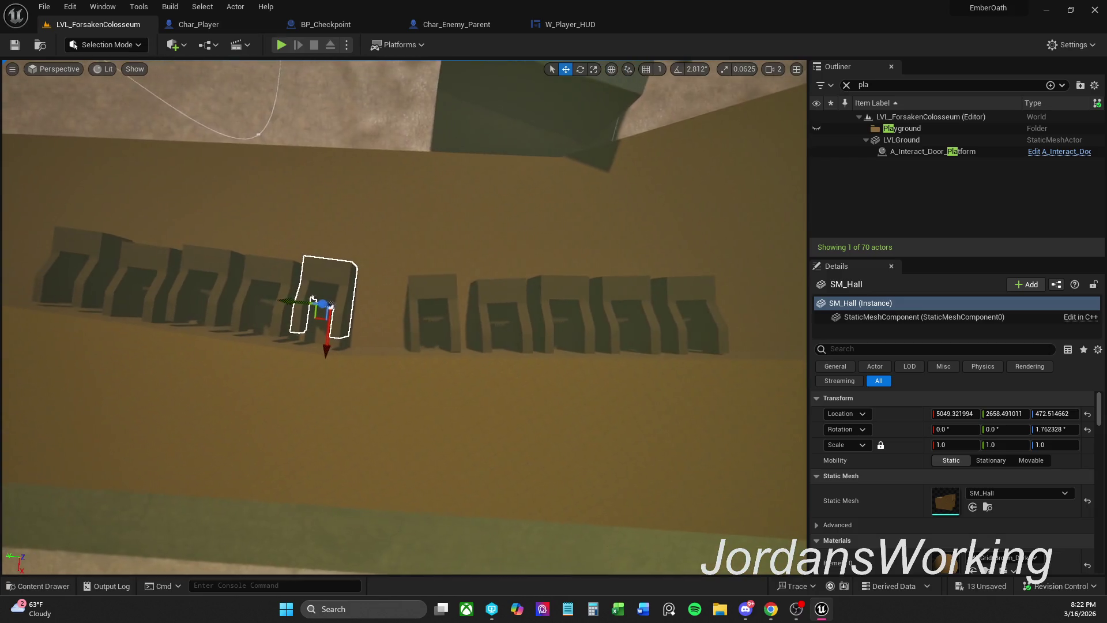
mouse_move(315, 300)
left_mouse_down()
mouse_move(334, 314)
mouse_move(403, 304)
left_mouse_up()
key("e")
key("r")
key("w")
left_click_drag(346, 333, 348, 330)
- Select SM_Hall3 and the seats to its left in the row
left_click_drag(278, 280, 359, 296)
left_click(528, 328)
left_click(462, 326)
left_click(419, 322, "ctrl")
left_click(363, 323, "ctrl")
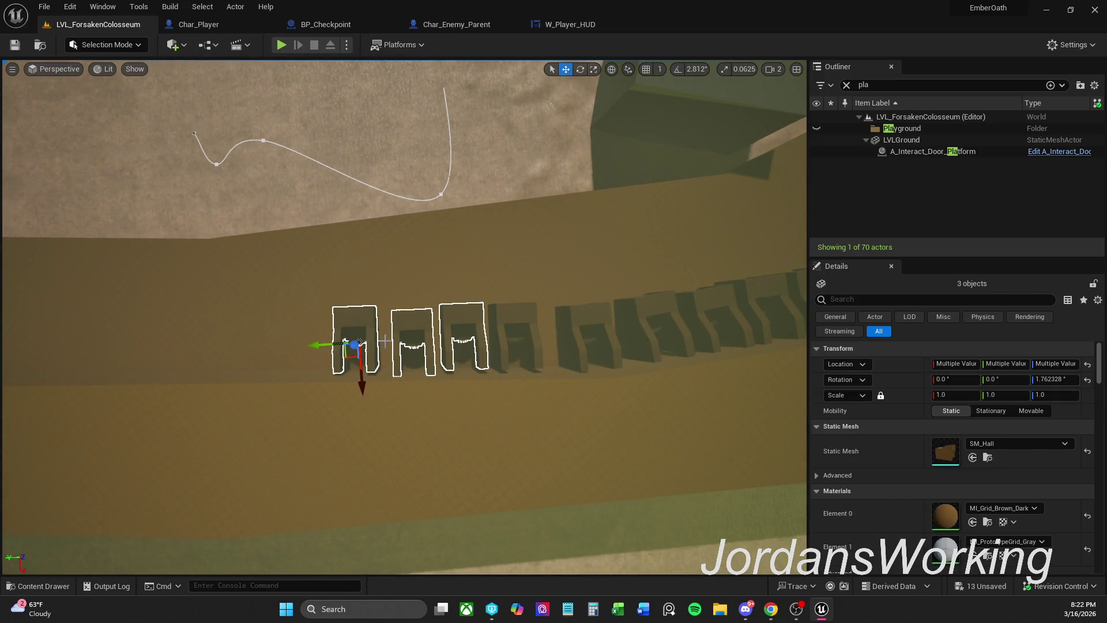
- Move the three selected seats left along the wall and rotate them to match it
mouse_move(329, 346)
left_mouse_down()
mouse_move(304, 346)
mouse_move(323, 344)
left_mouse_up()
key("e")
mouse_move(407, 324)
left_mouse_down()
mouse_move(379, 350)
mouse_move(332, 354)
left_mouse_up()
key("r")
key("w")
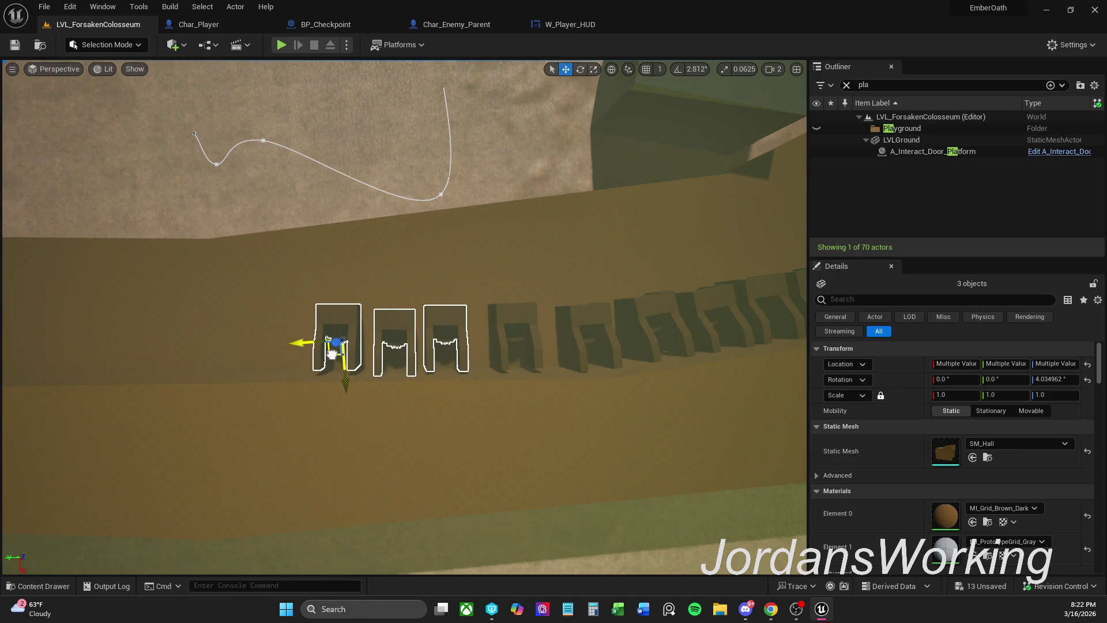
- Even out the spacing by sliding seat pairs along the wall, then shifting SM_Hall2
left_click(388, 323, "ctrl")
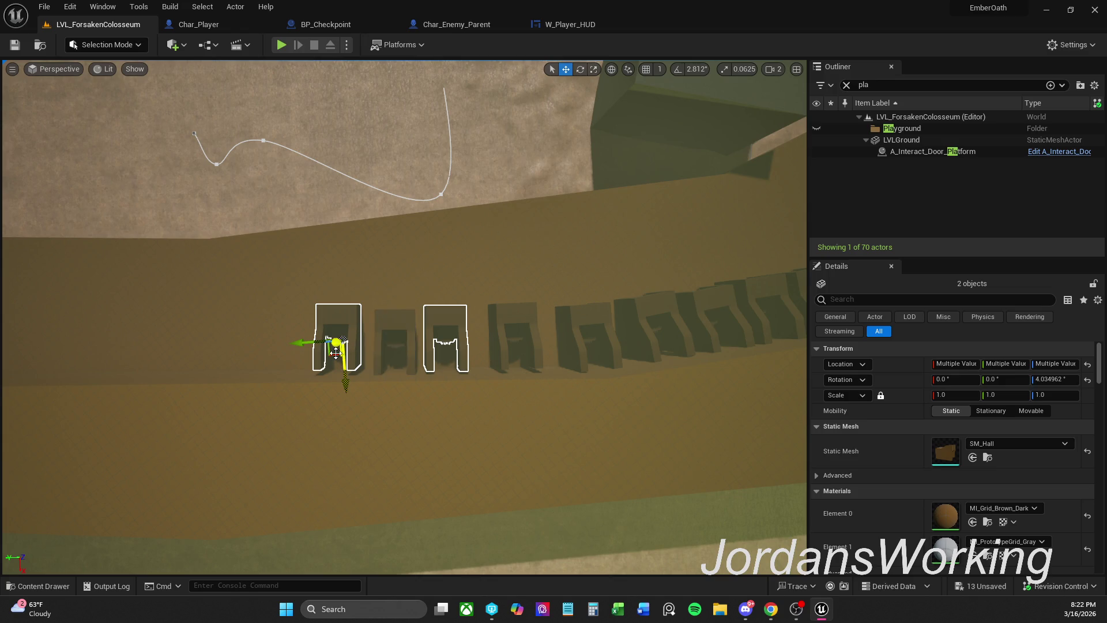
left_click_drag(331, 355, 333, 357)
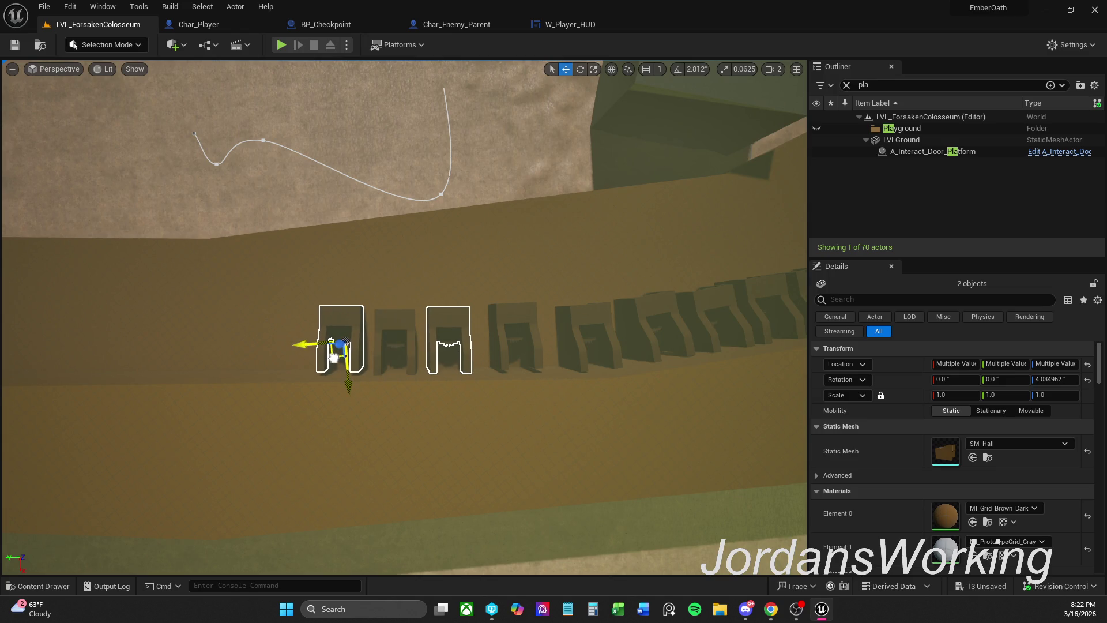
left_click(445, 321, "ctrl")
left_click(385, 325, "ctrl")
left_click_drag(386, 362, 300, 359)
left_click(384, 327, "ctrl")
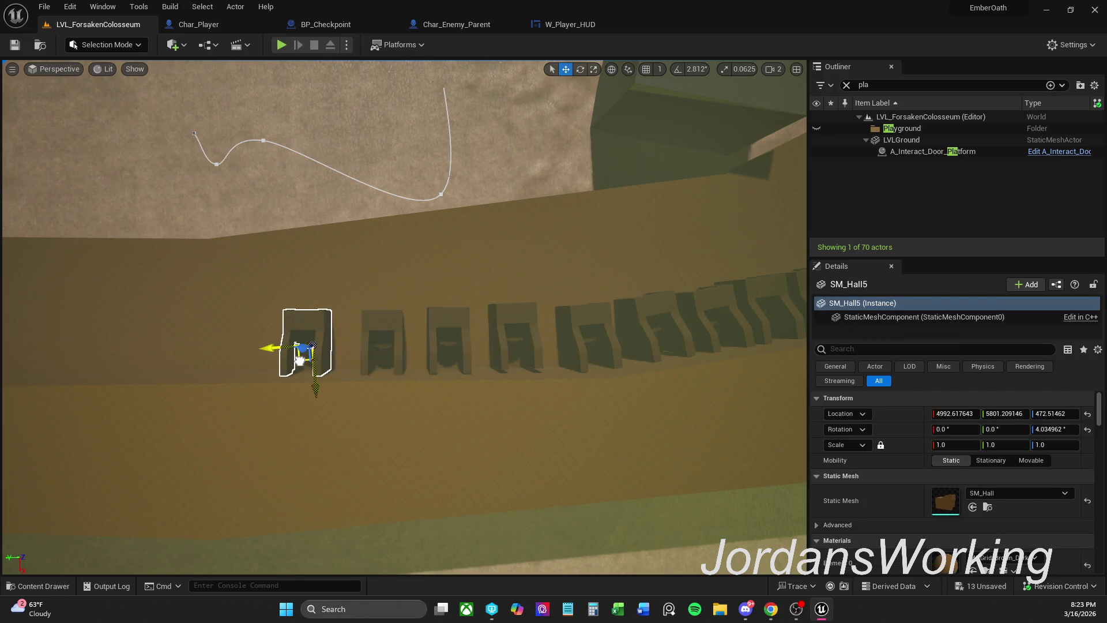
left_click(511, 323)
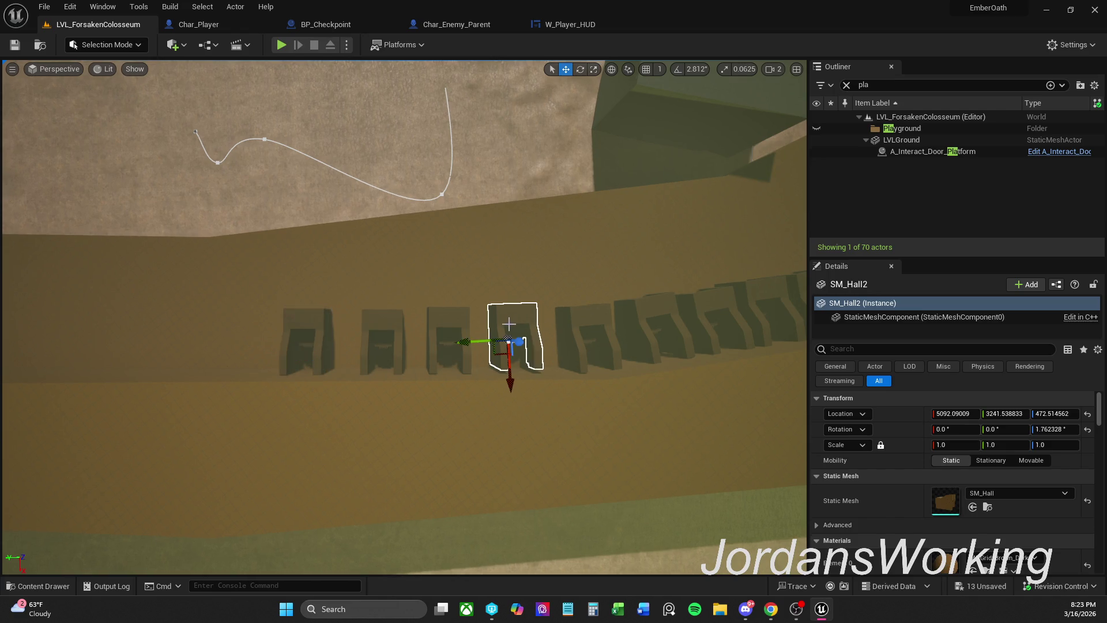
left_click_drag(496, 352, 531, 341)
- Select SM_Hall8 and three neighbouring seats, then move them along the wall into line
left_click(451, 331)
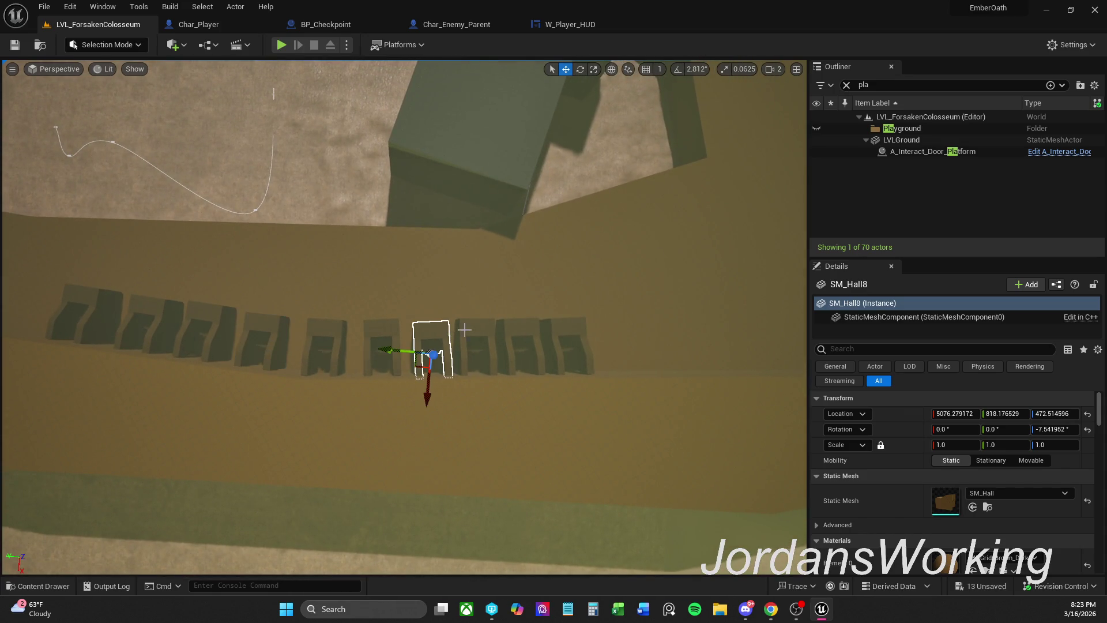
left_click(474, 333, "ctrl")
left_click(516, 335, "ctrl")
left_click(552, 336, "ctrl")
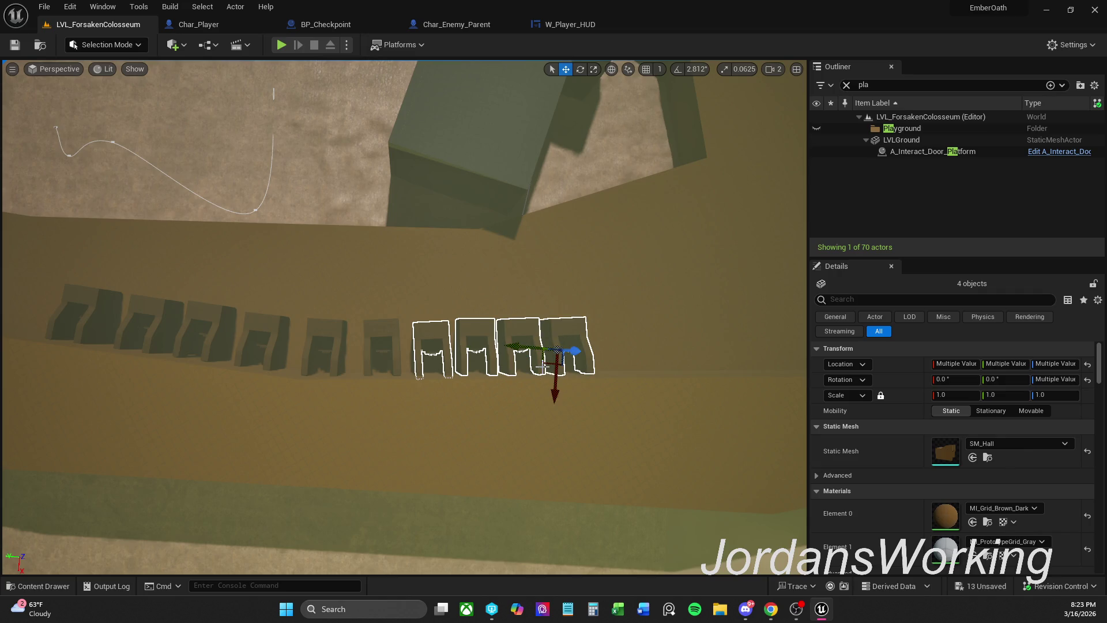
mouse_move(545, 362)
left_mouse_down()
mouse_move(560, 349)
mouse_move(570, 406)
mouse_move(572, 392)
left_mouse_up()
key("e")
key("w")
left_click_drag(564, 350, 567, 354)
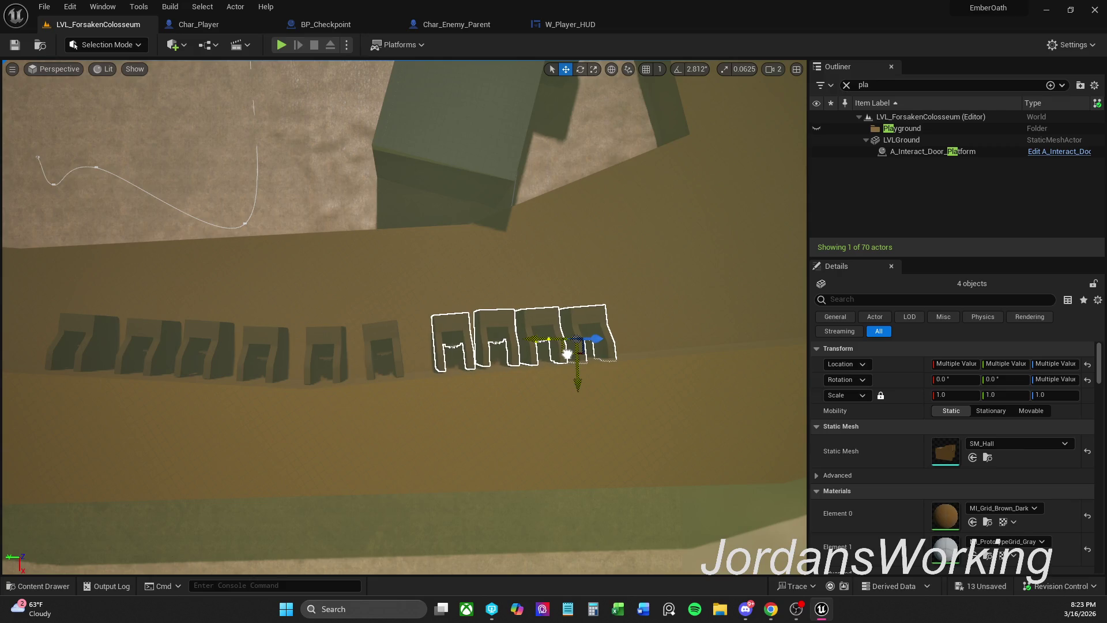
- Rotate SM_Hall9 slightly to a -1.941067° yaw at 4931.4, -71.8, 472.5
left_click(497, 321)
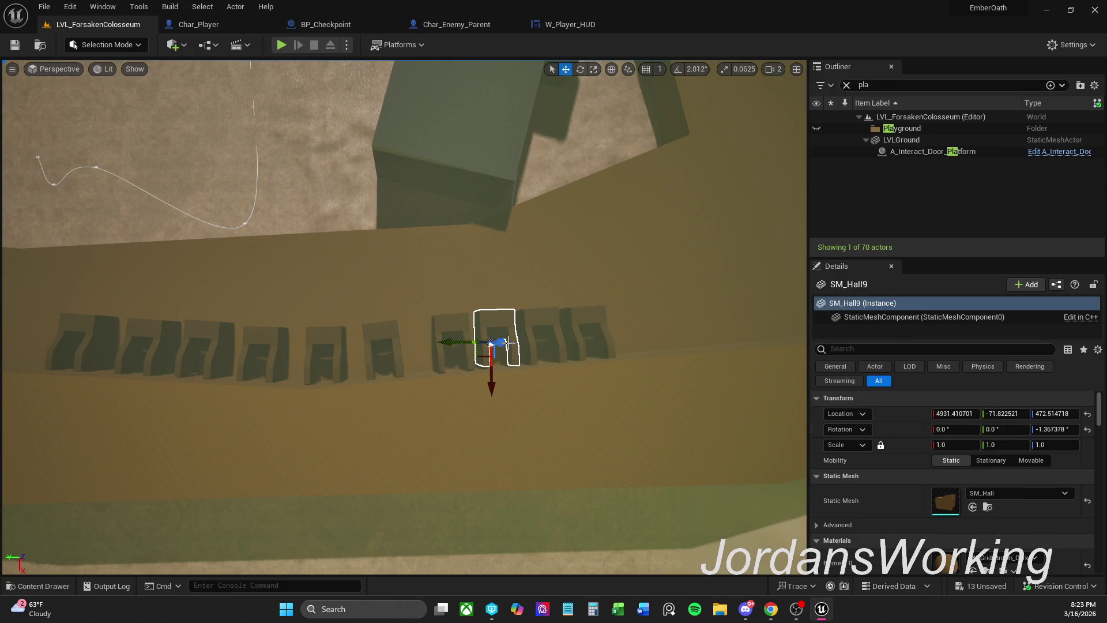
key("e")
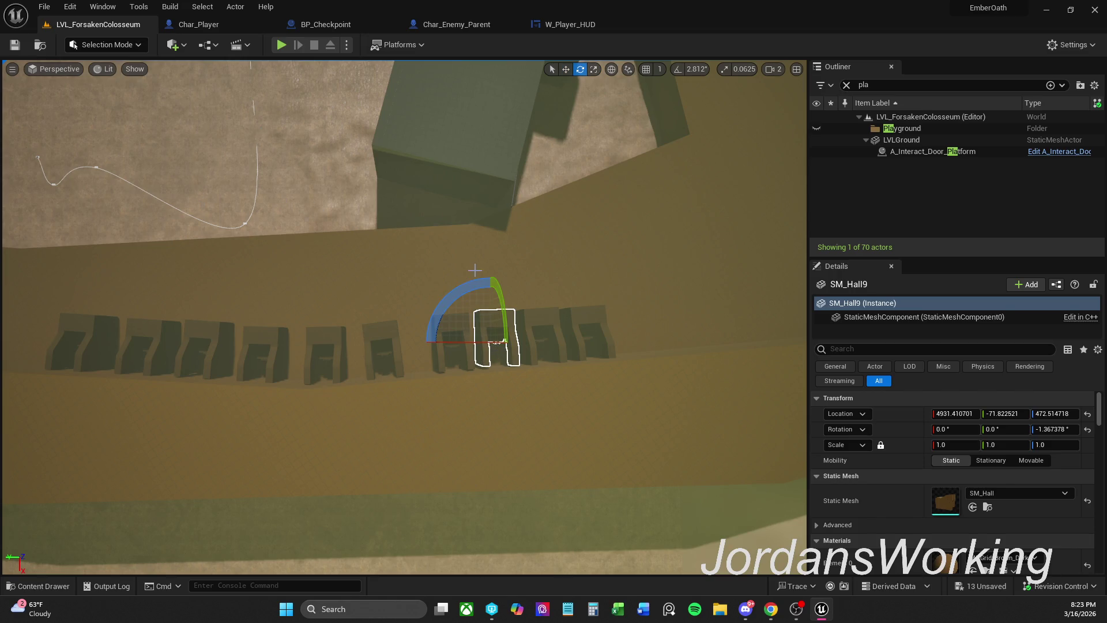
left_click_drag(475, 283, 479, 286)
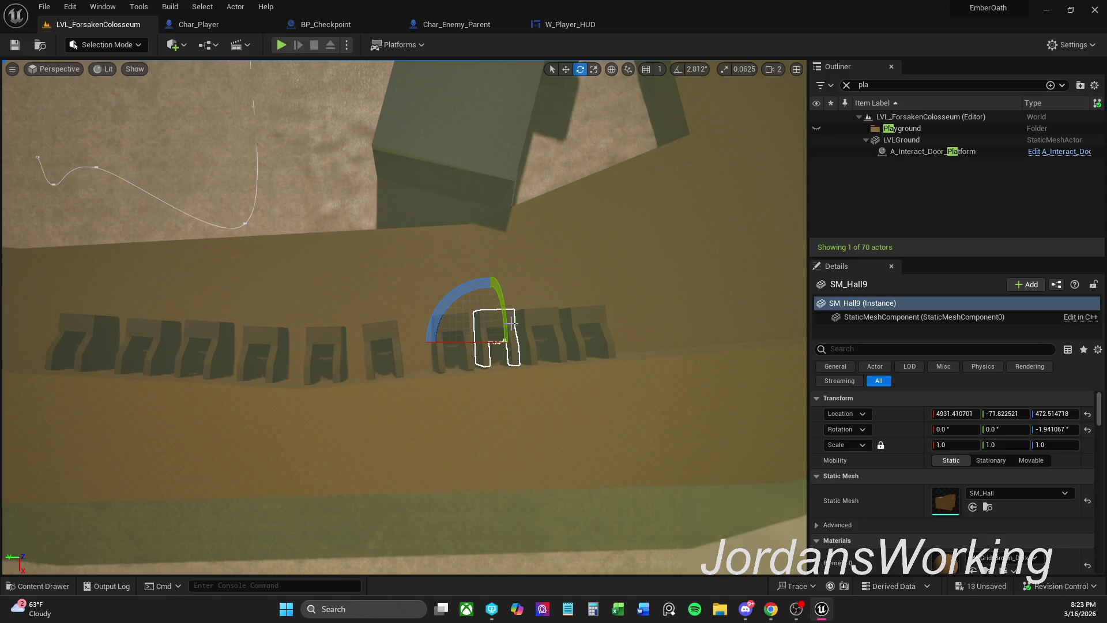
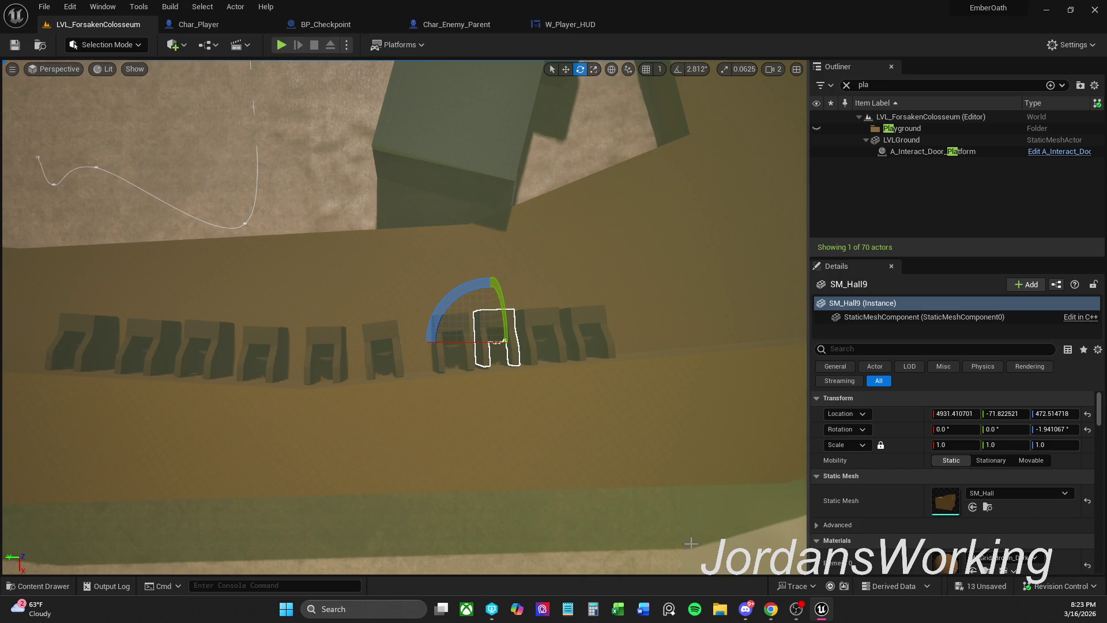
- Shift the three right-hand hall arches right along the row, then nudge two of them slightly further
left_click(535, 324, "ctrl")
left_click(592, 340, "ctrl")
key("w")
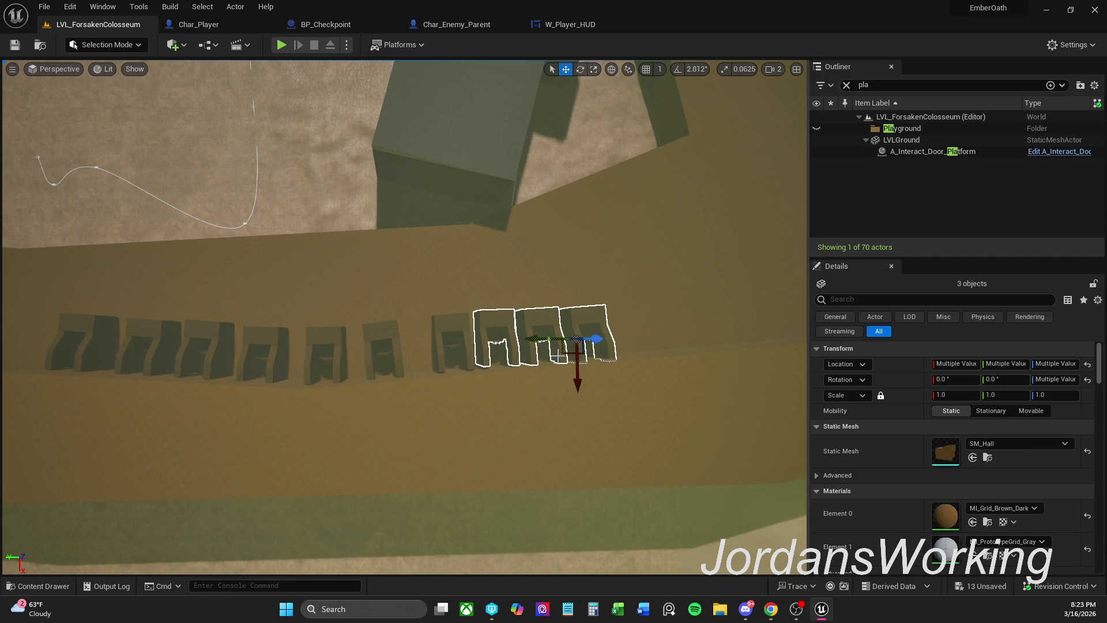
mouse_move(565, 353)
left_mouse_down()
mouse_move(602, 354)
mouse_move(584, 354)
left_mouse_up()
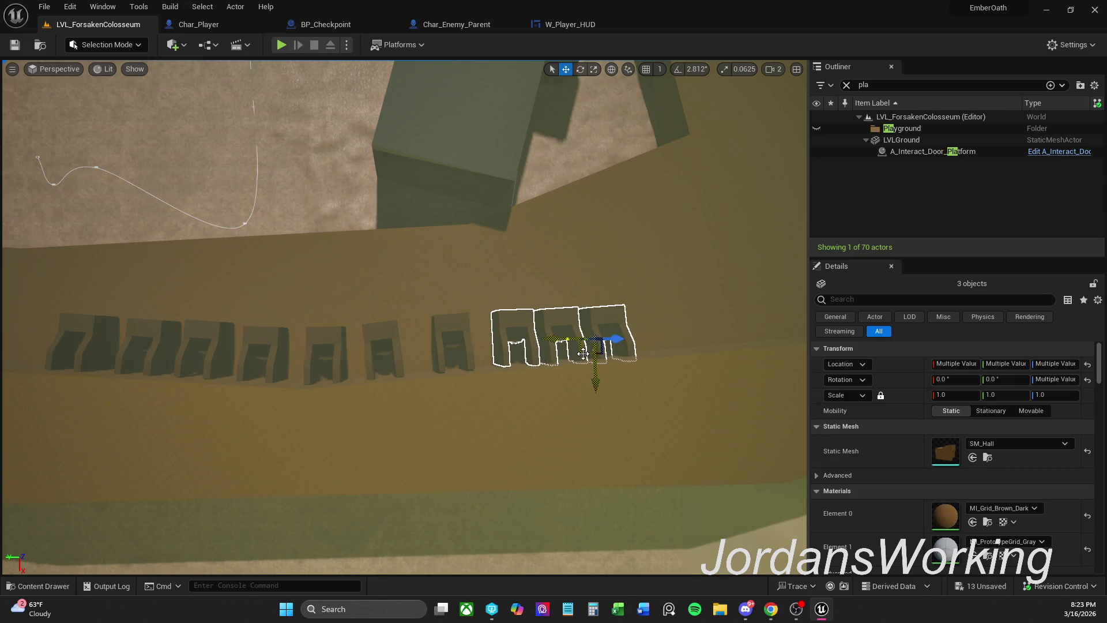
left_click(558, 325, "ctrl")
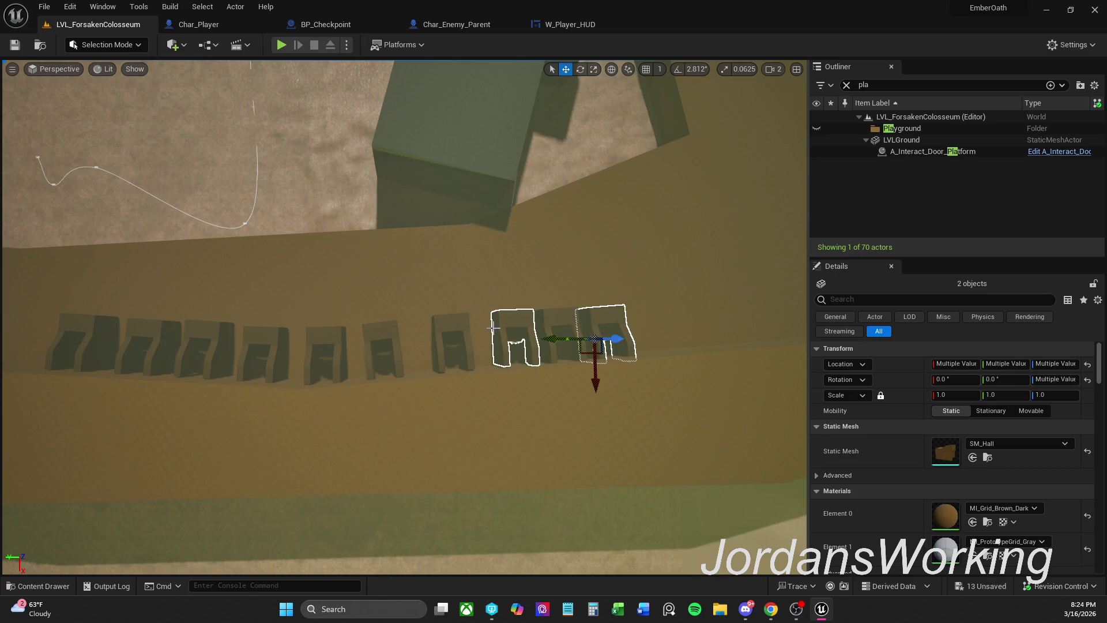
left_click(506, 322, "ctrl")
left_click(562, 325, "ctrl")
left_click_drag(540, 356, 632, 344)
- Move SM_Hall6 right, and nudge SM_Hall10 with its neighbouring arch slightly right
left_click(602, 338)
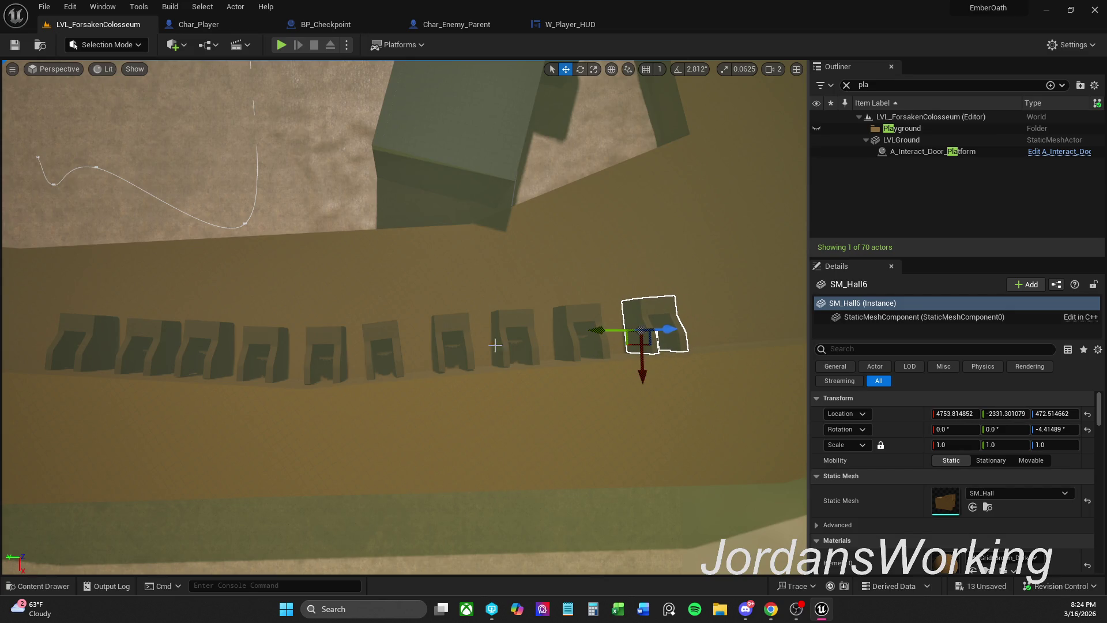
left_click(398, 343)
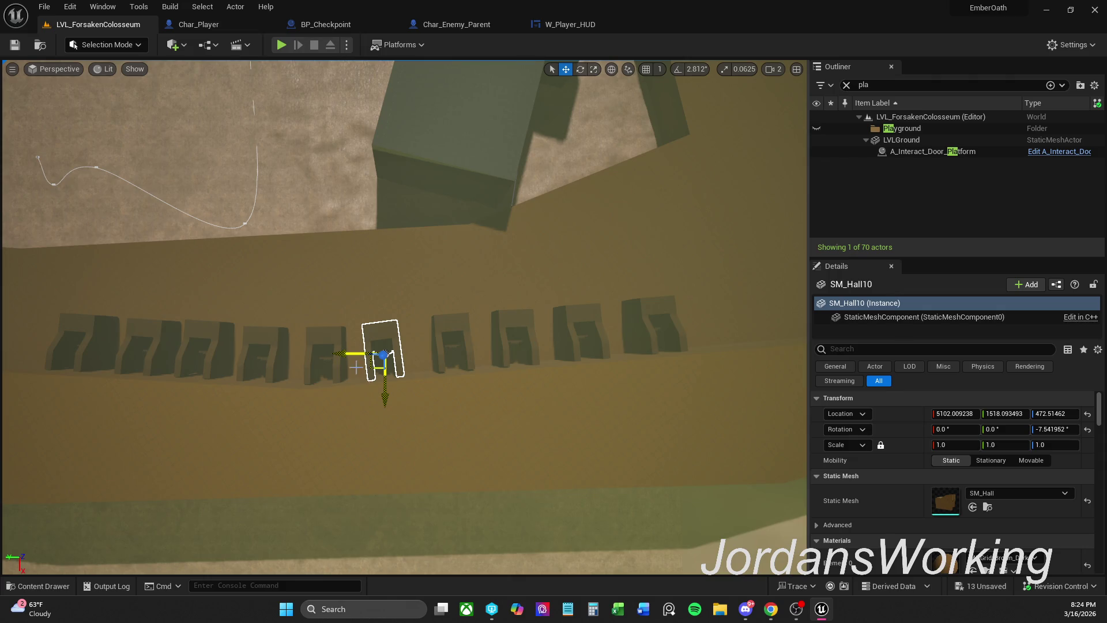
left_click(329, 343, "ctrl")
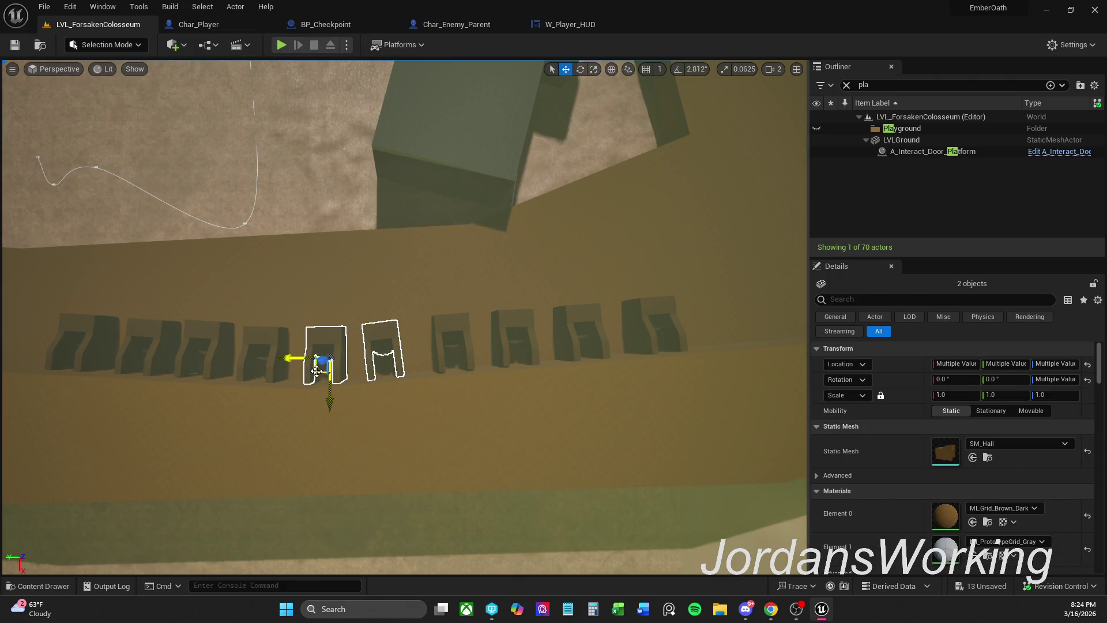
left_click_drag(316, 370, 320, 369)
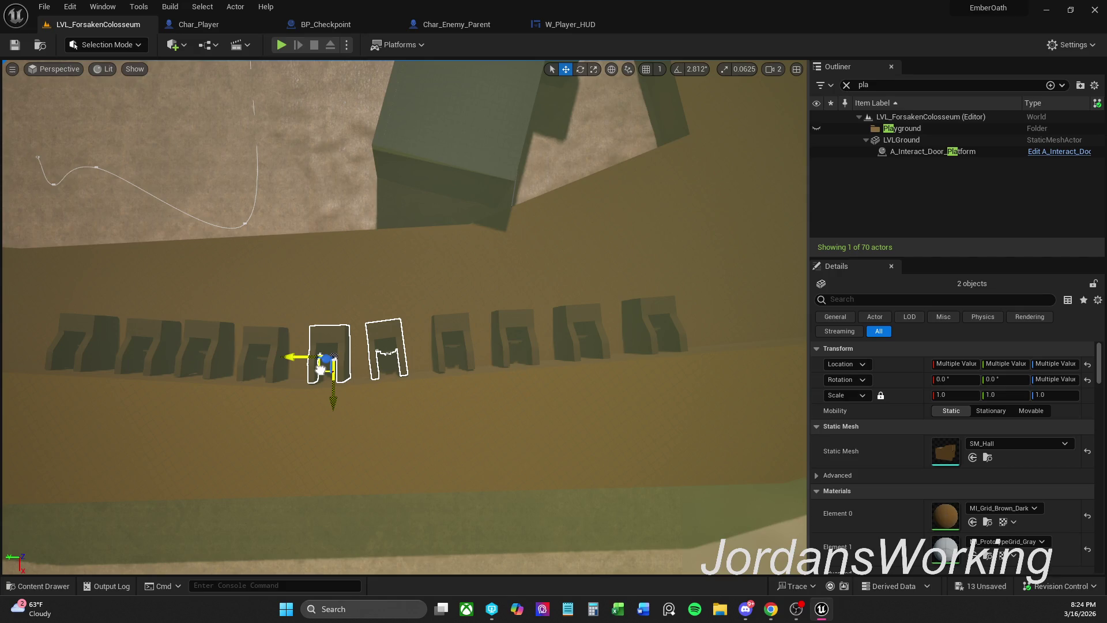
- Select the leftmost arches, then lift SM_Hall8 up out of the row
left_click(264, 335)
left_click(215, 335, "ctrl")
left_click(155, 329, "ctrl")
left_click(95, 326, "ctrl")
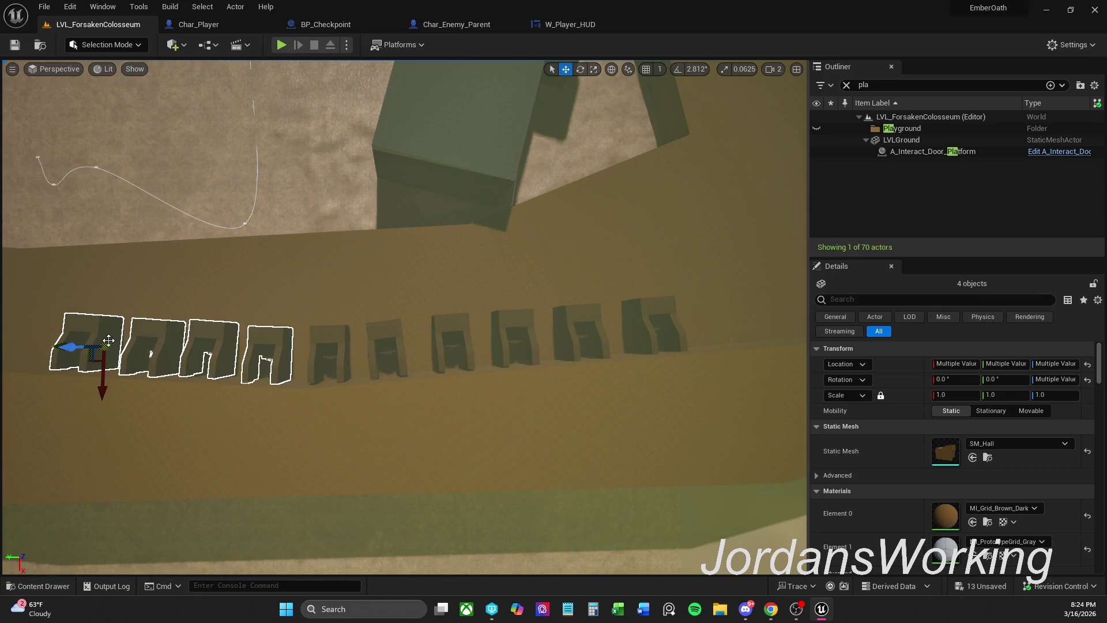
left_click_drag(205, 338, 197, 338)
mouse_move(297, 338)
left_mouse_down()
mouse_move(234, 345)
mouse_move(276, 345)
mouse_move(300, 368)
left_mouse_up()
left_click(404, 381)
mouse_move(402, 383)
left_mouse_down()
mouse_move(467, 191)
mouse_move(404, 242)
mouse_move(383, 208)
left_mouse_up()
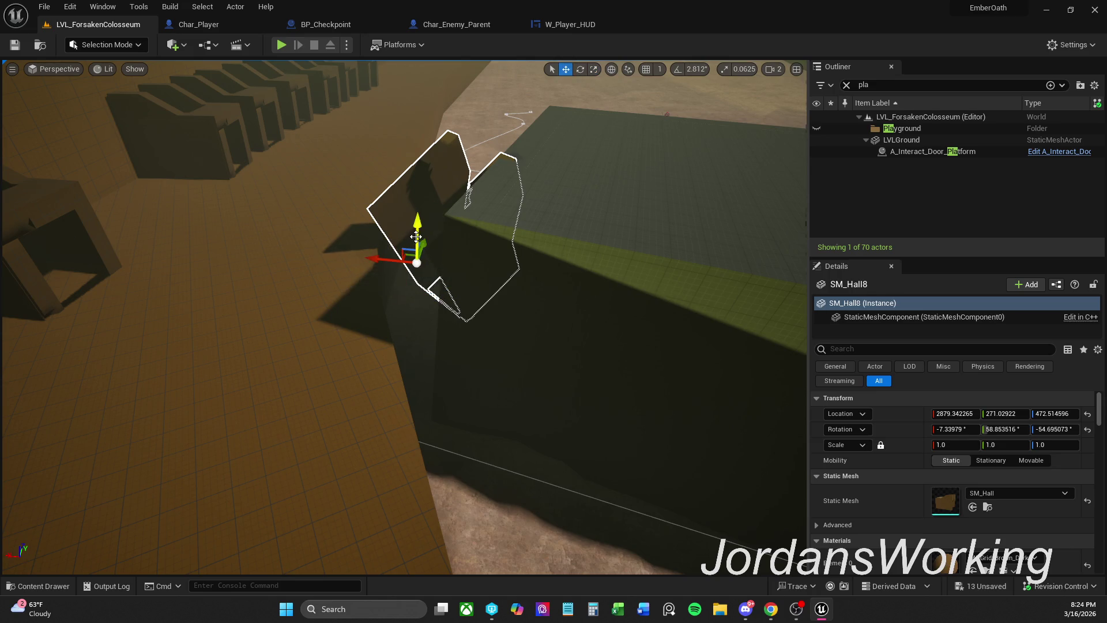
- Lower SM_Hall8 on Z and undo its rotation so it sits upright at 4990, 542, 472
left_click_drag(419, 272, 417, 300)
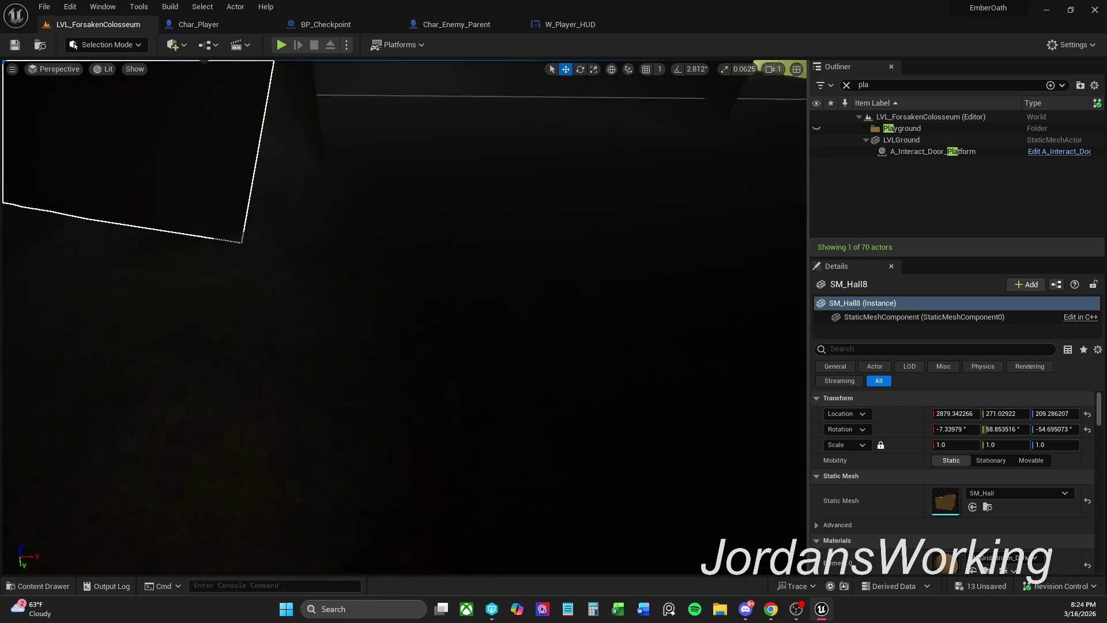
key("ctrl+z")
key("ctrl+z")
key("ctrl+z")
key("ctrl+z")
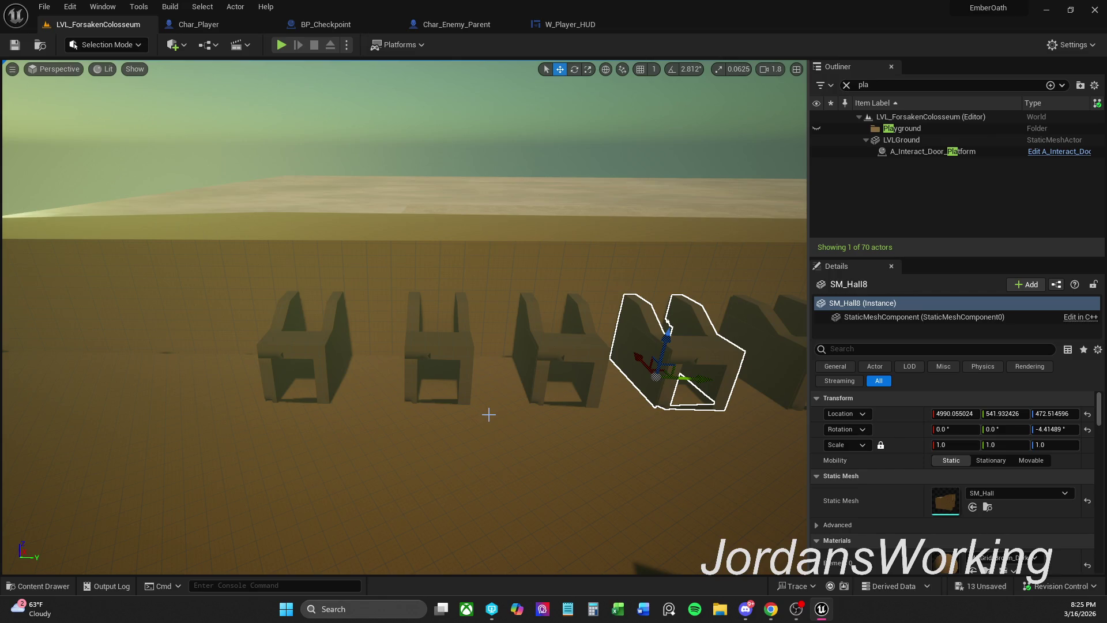
- Slide SM_Hall6 slightly along Y and pick the arches from SM_Hall7 to SM_Hall10
left_click(316, 357)
left_click_drag(347, 374, 358, 377)
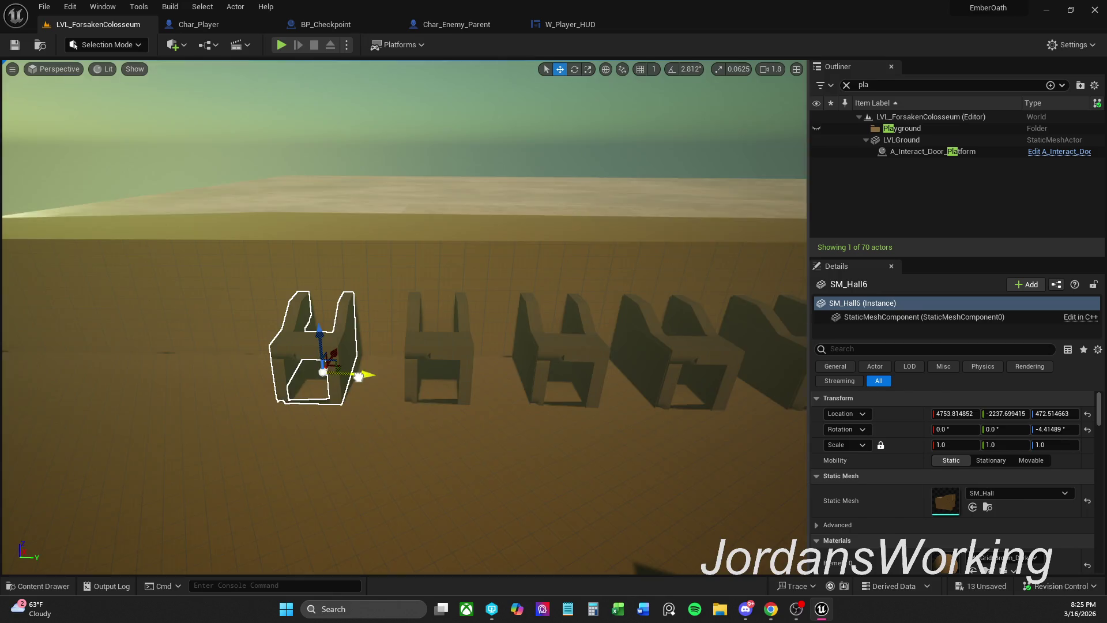
scroll(359, 377, "down", 6)
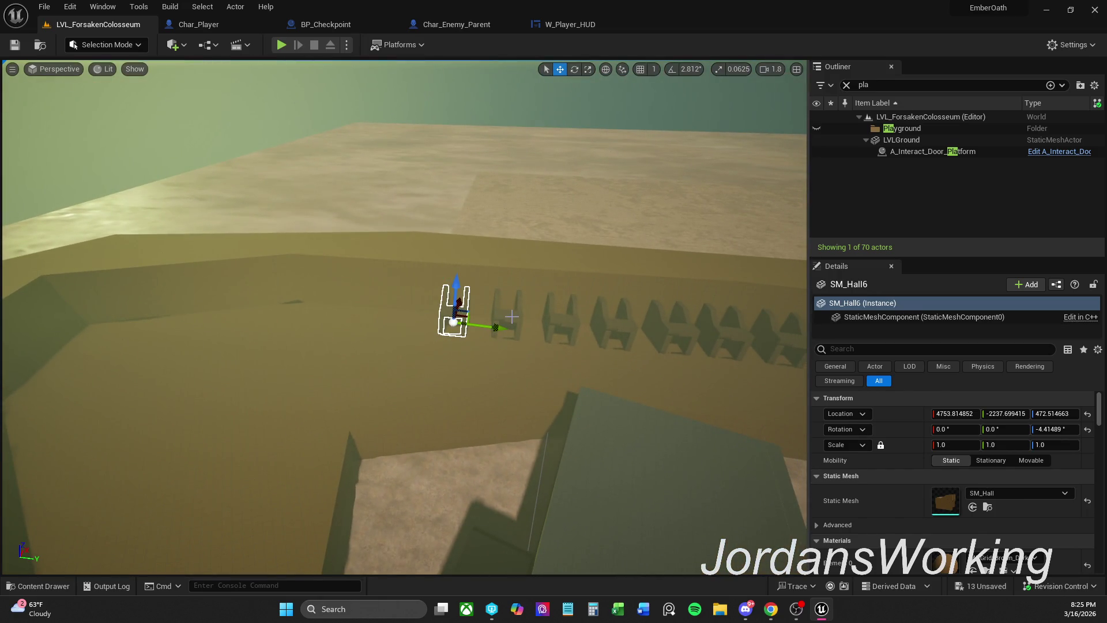
left_click(511, 316)
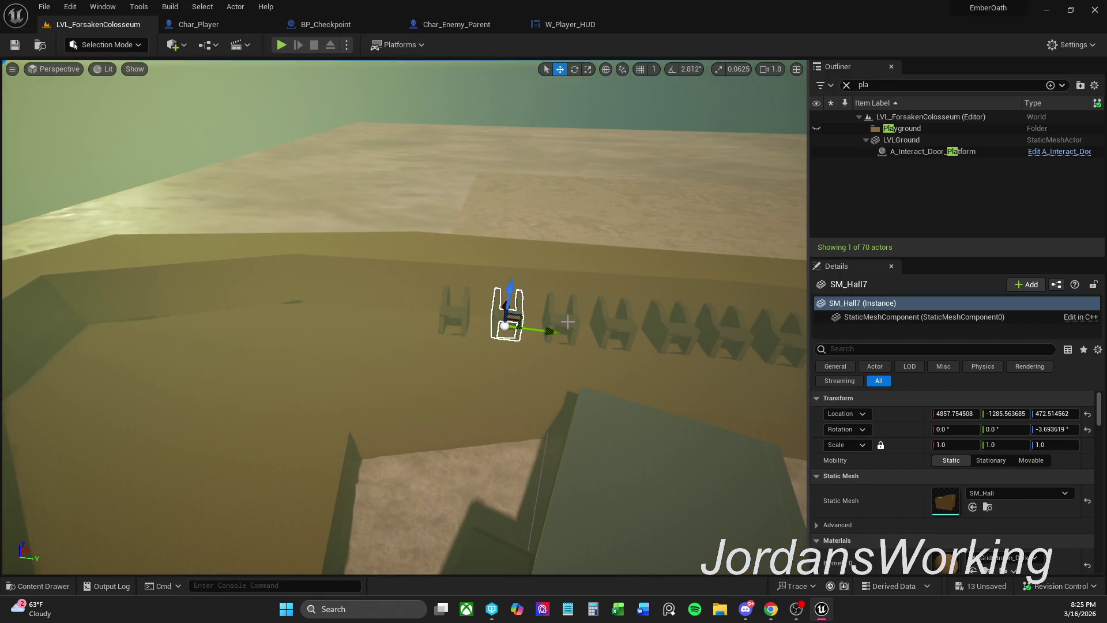
left_click(613, 320)
left_click(669, 327)
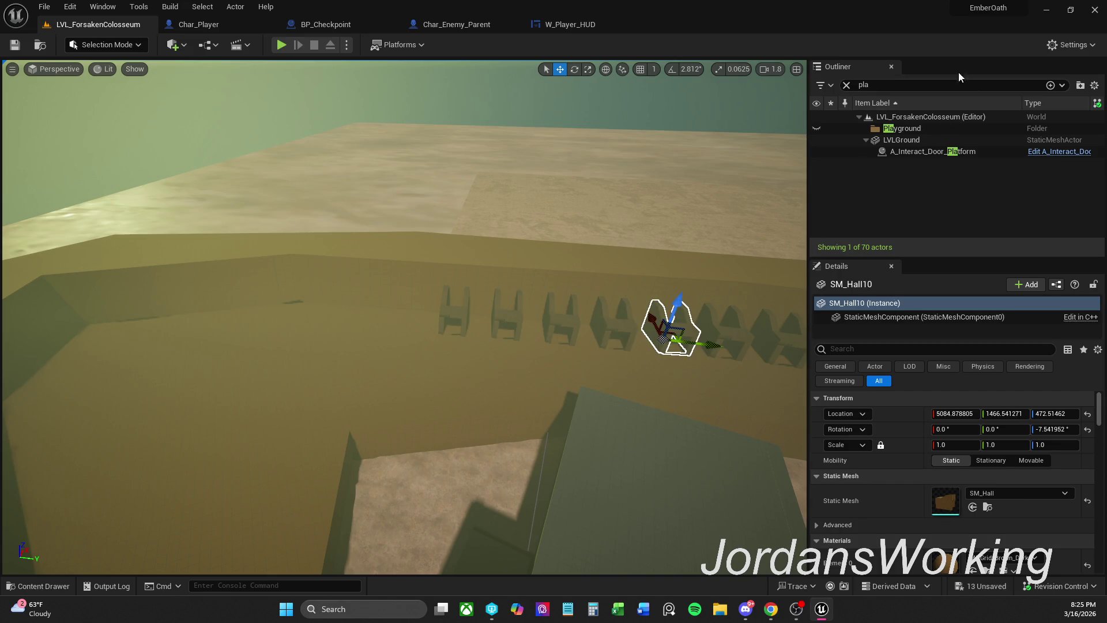
- Select SM_Hall6 through SM_Hall10 from the unfiltered Outliner and duplicate them along the row
left_click(847, 84)
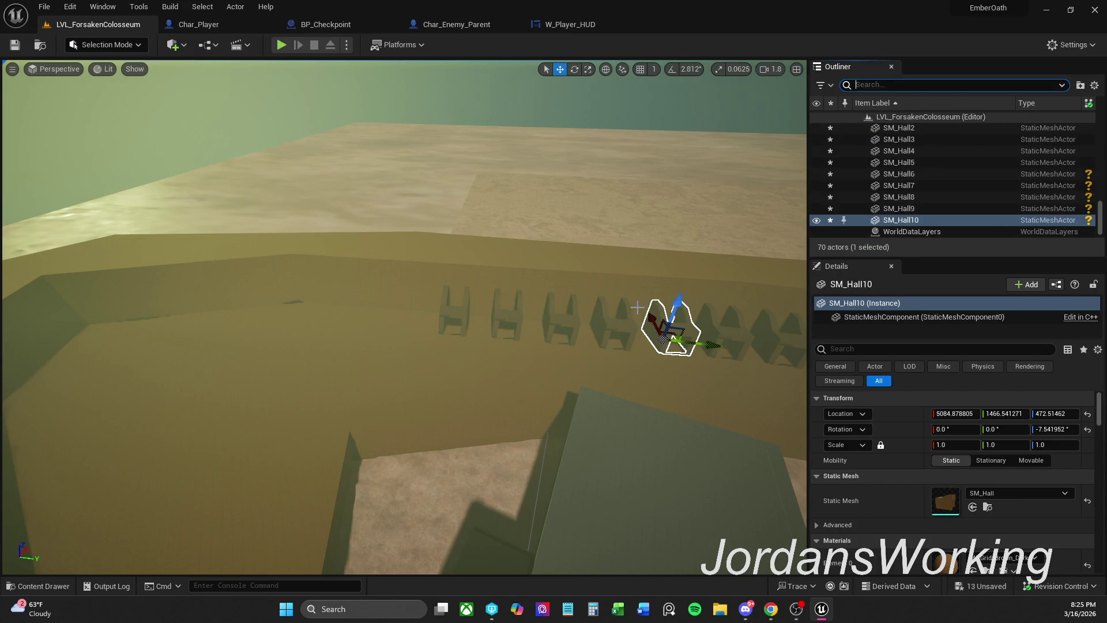
left_click(926, 185, "shift")
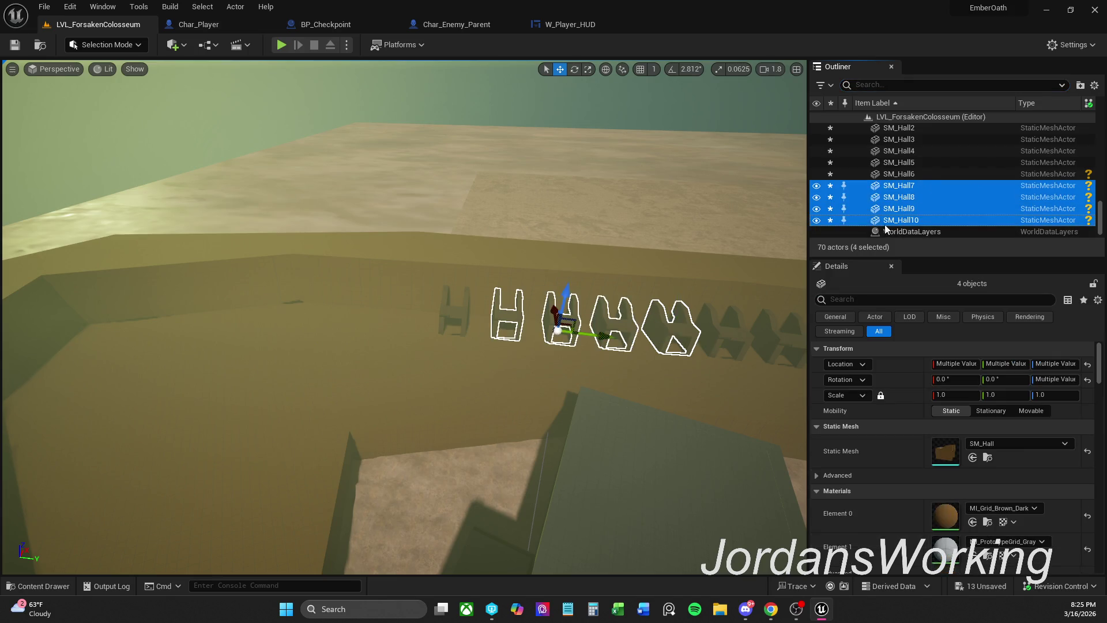
left_click(928, 173, "shift")
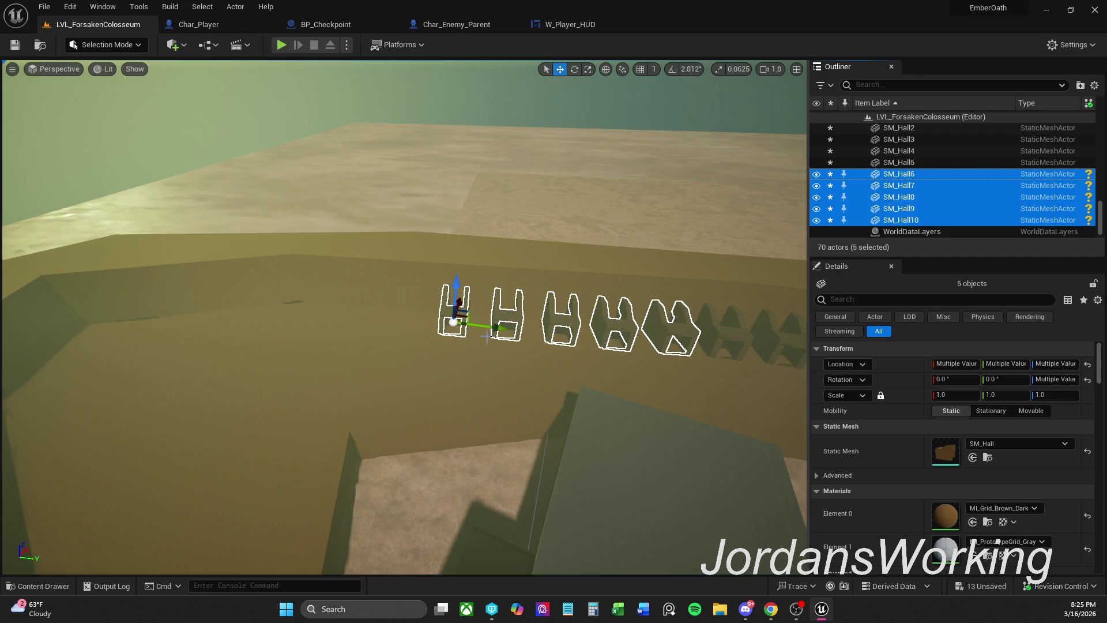
mouse_move(503, 329)
left_mouse_down()
mouse_move(440, 327)
mouse_move(456, 328)
mouse_move(404, 345)
left_mouse_up()
- Rotate and move the five copies up the ledge, placing SM_Hall11 at 4301.7, -7002.1, 472.5, yaw -5.08°
key("e")
left_click_drag(422, 279, 436, 308)
key("w")
mouse_move(439, 346)
left_mouse_down()
mouse_move(415, 323)
mouse_move(428, 296)
left_mouse_up()
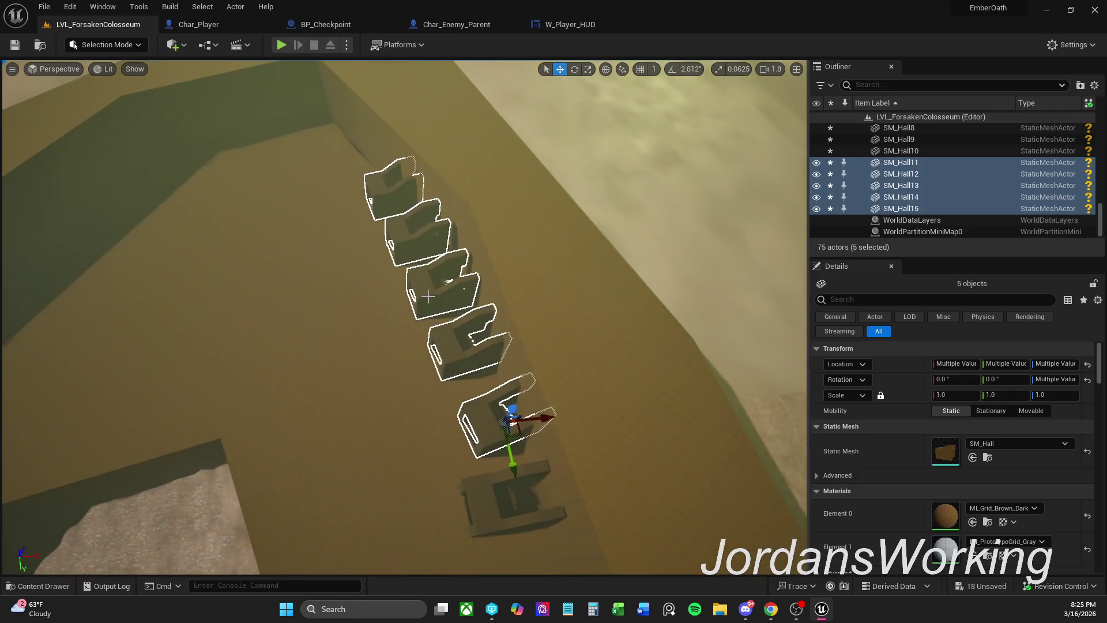
mouse_move(520, 436)
left_mouse_down()
mouse_move(499, 419)
mouse_move(552, 407)
left_mouse_up()
key("e")
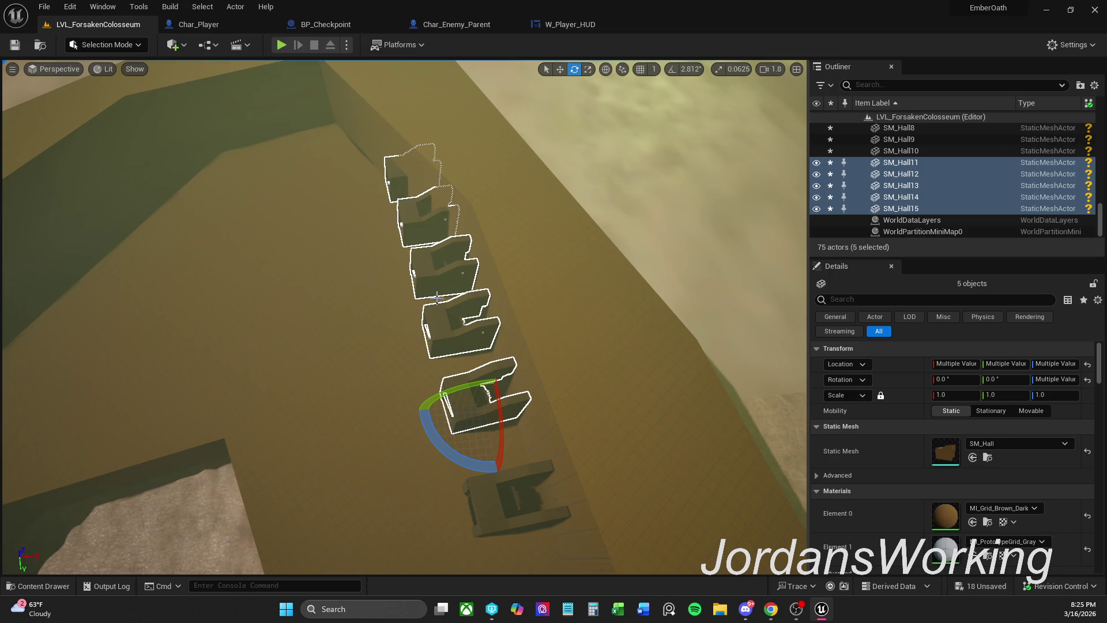
key("w")
left_click_drag(498, 409, 498, 411)
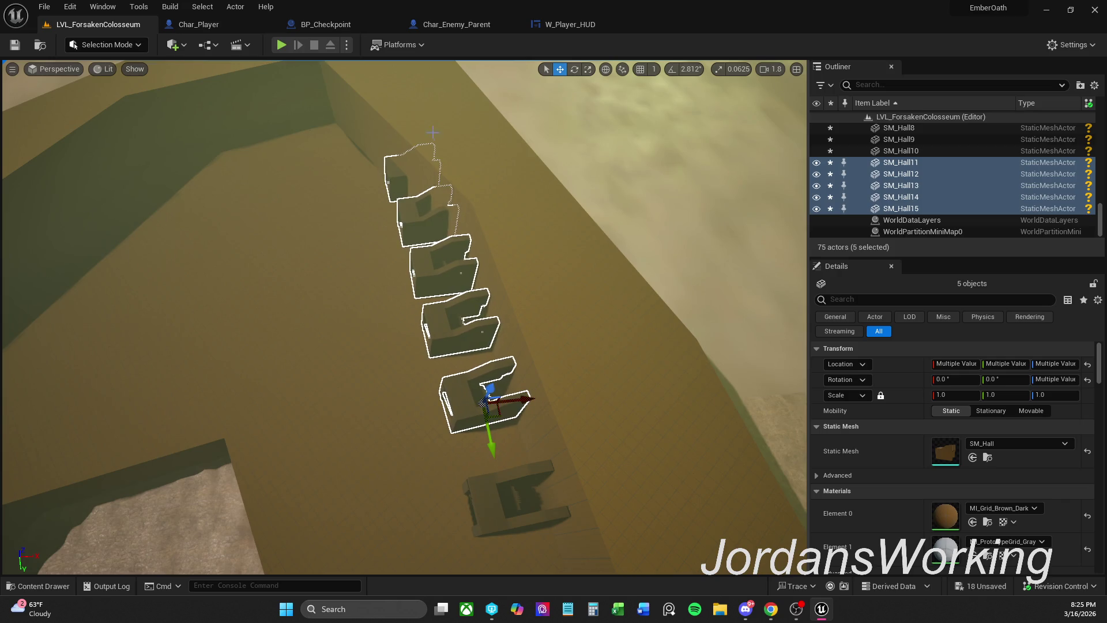
left_click_drag(408, 181, 416, 201)
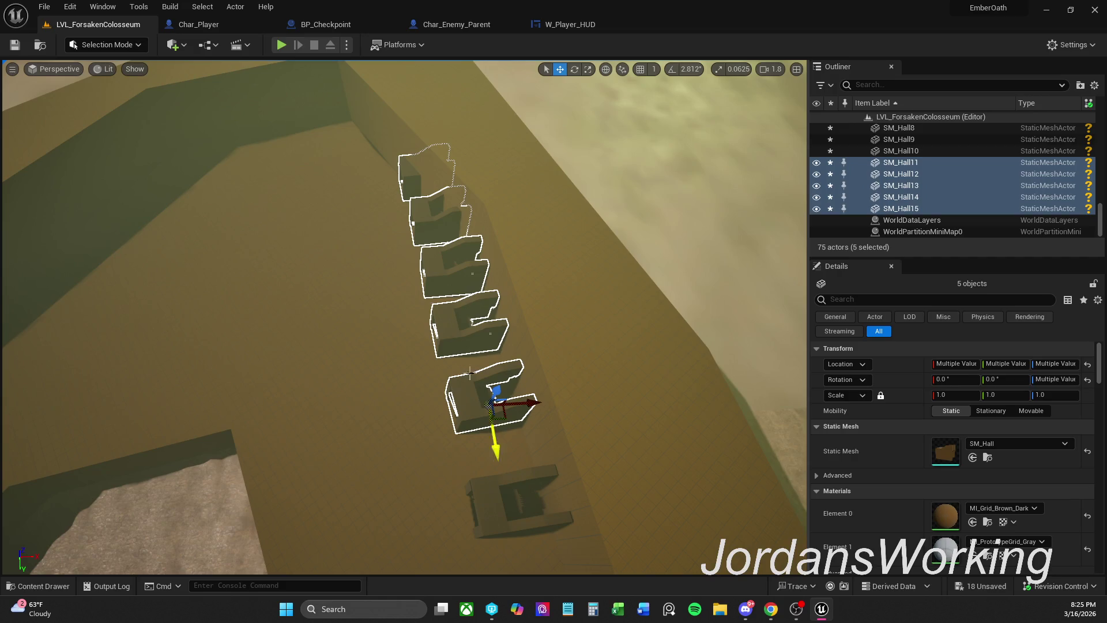
left_click(414, 187)
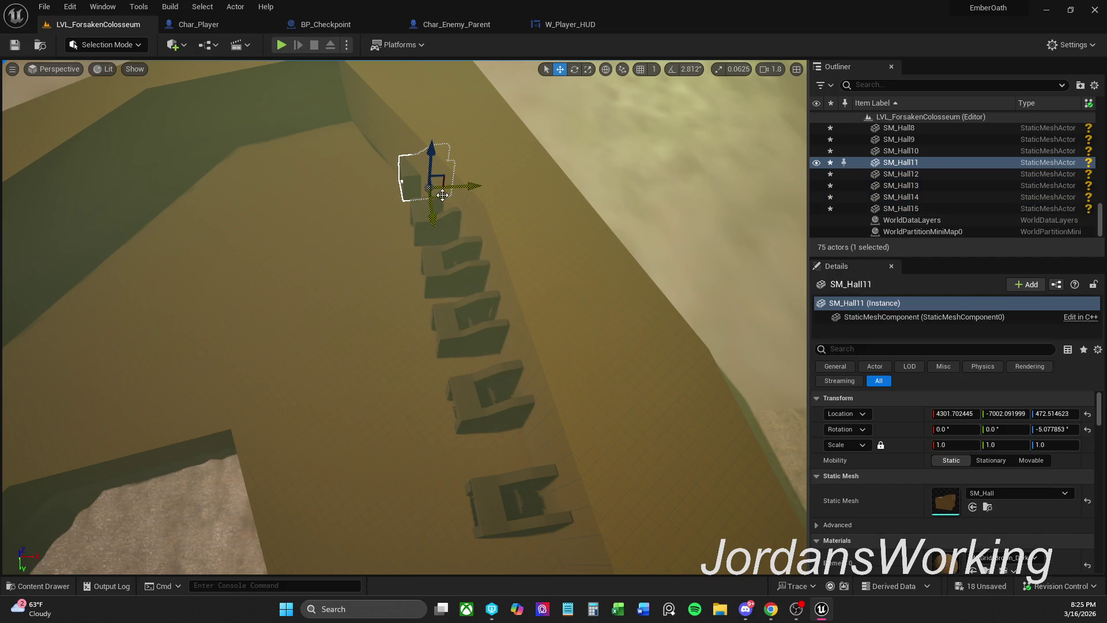
- Move SM_Hall11 along the ledge and turn it to about -26°, then turn SM_Hall12 to about -23.65°
mouse_move(445, 193)
left_mouse_down()
mouse_move(399, 194)
mouse_move(463, 191)
mouse_move(410, 202)
left_mouse_up()
key("e")
key("w")
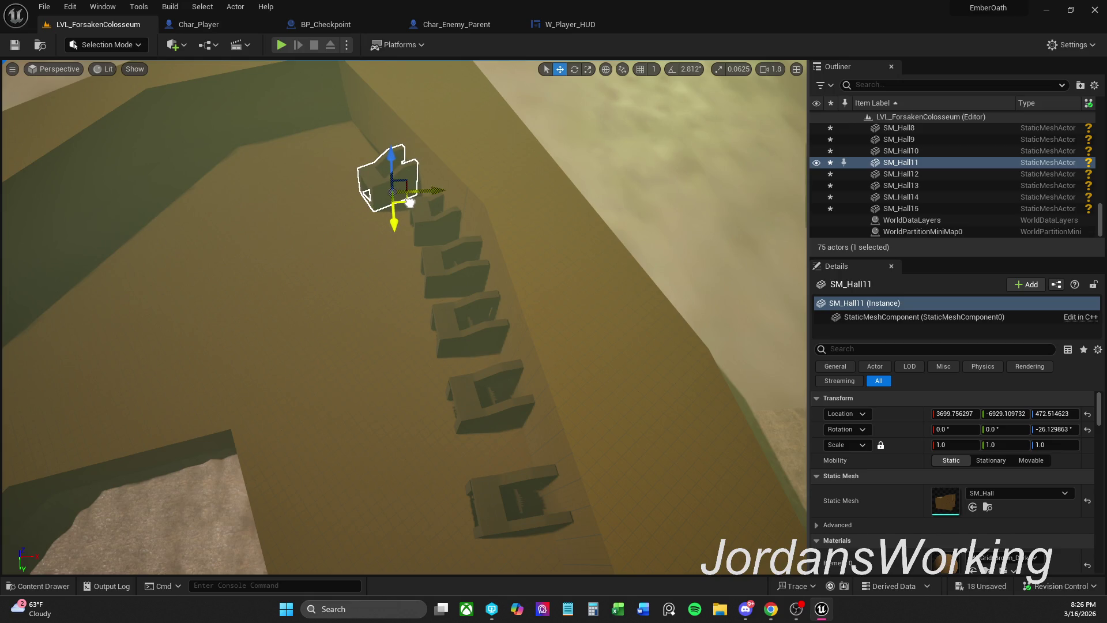
left_click(446, 241)
key("e")
mouse_move(448, 244)
left_mouse_down()
mouse_move(457, 242)
mouse_move(448, 251)
left_mouse_up()
key("w")
- Turn SM_Hall14 to yaw -10.02° and nudge SM_Hall13 to 4614.1, -4182.5, 472.5
left_click(432, 271)
key("e")
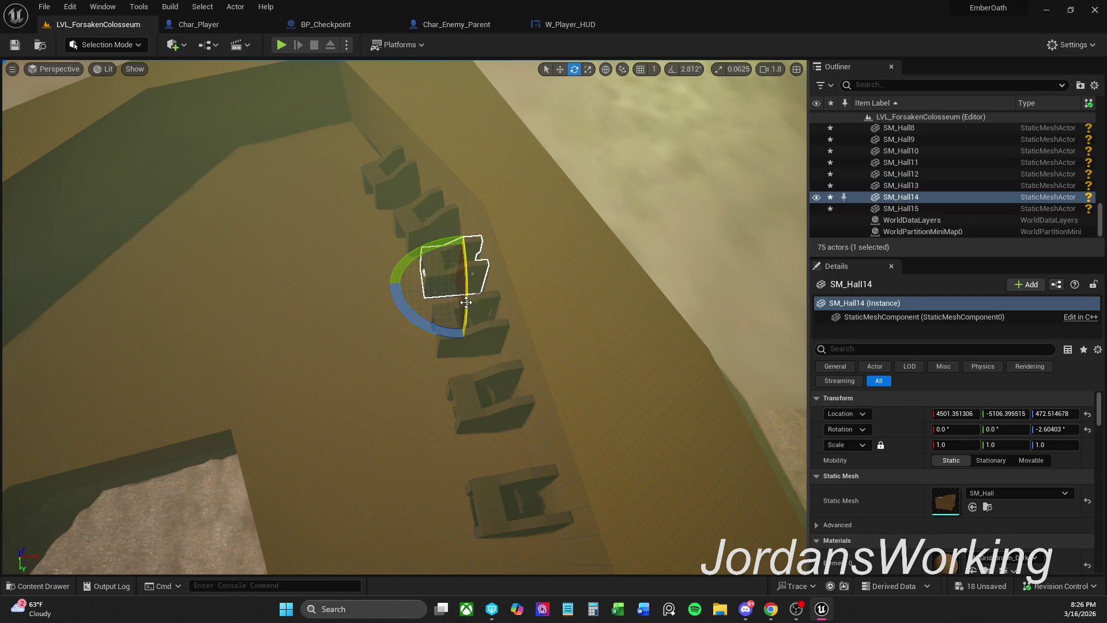
left_click_drag(404, 314, 413, 326)
key("w")
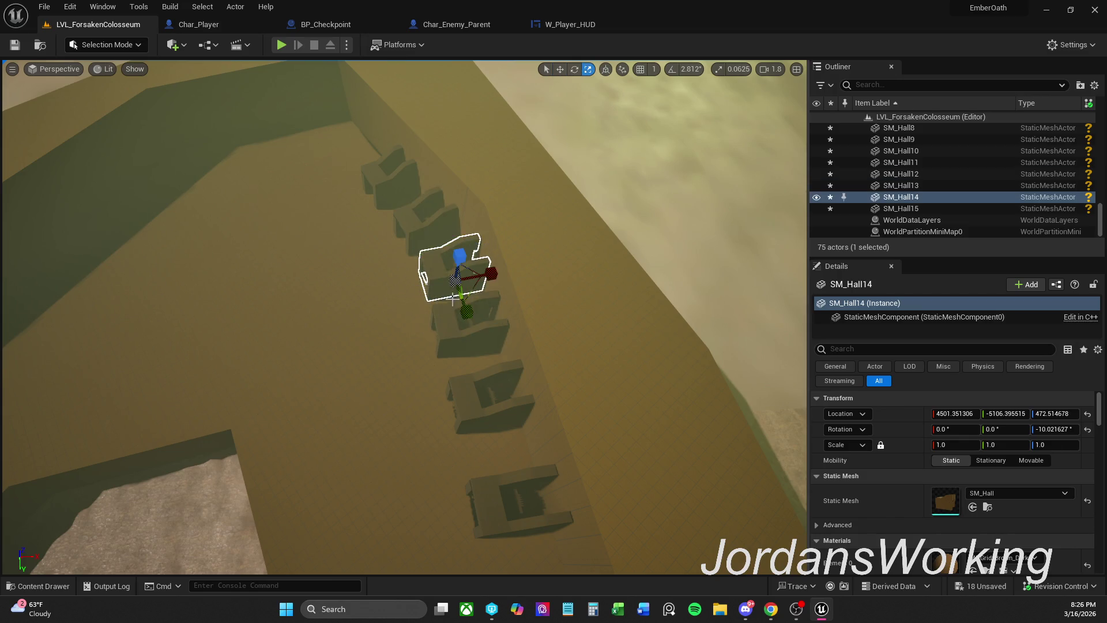
left_click_drag(474, 293, 468, 294)
left_click(453, 343)
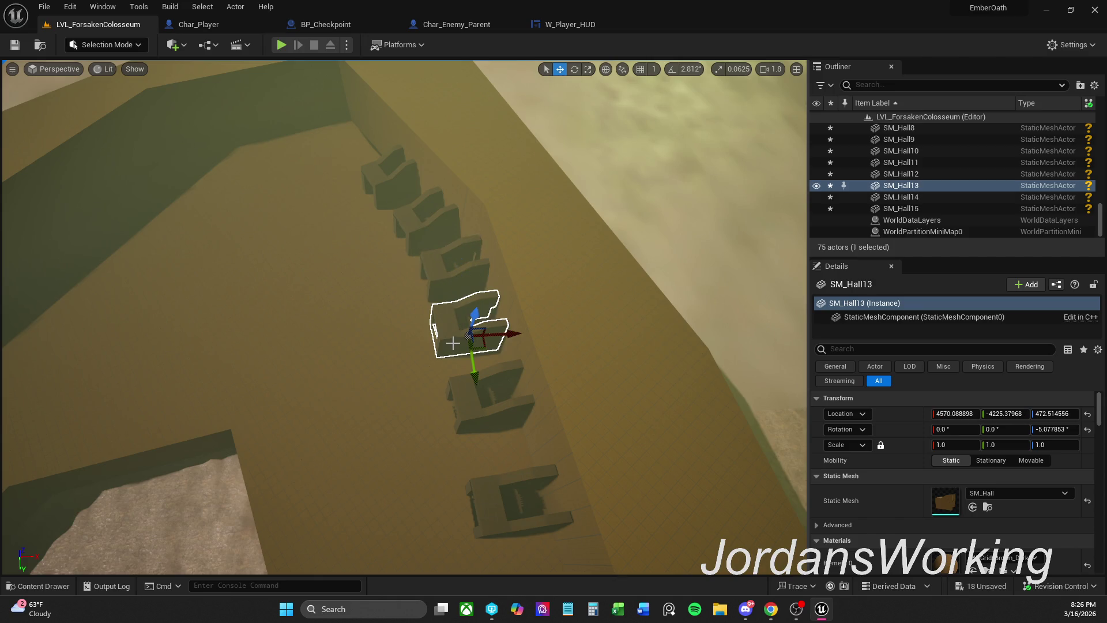
left_click_drag(487, 349, 491, 351)
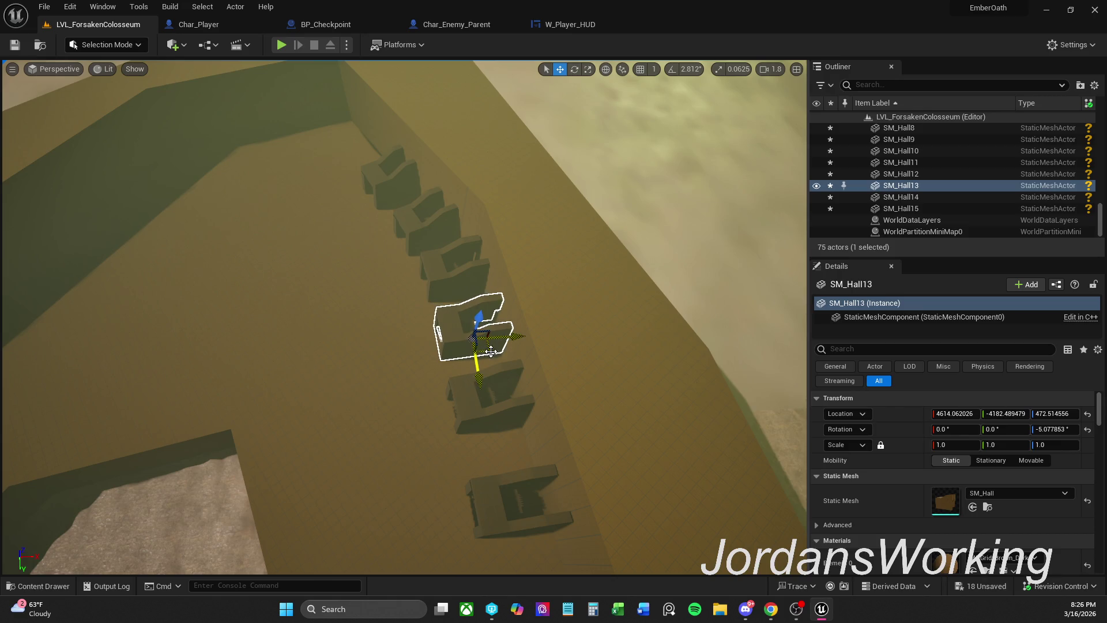
key("f")
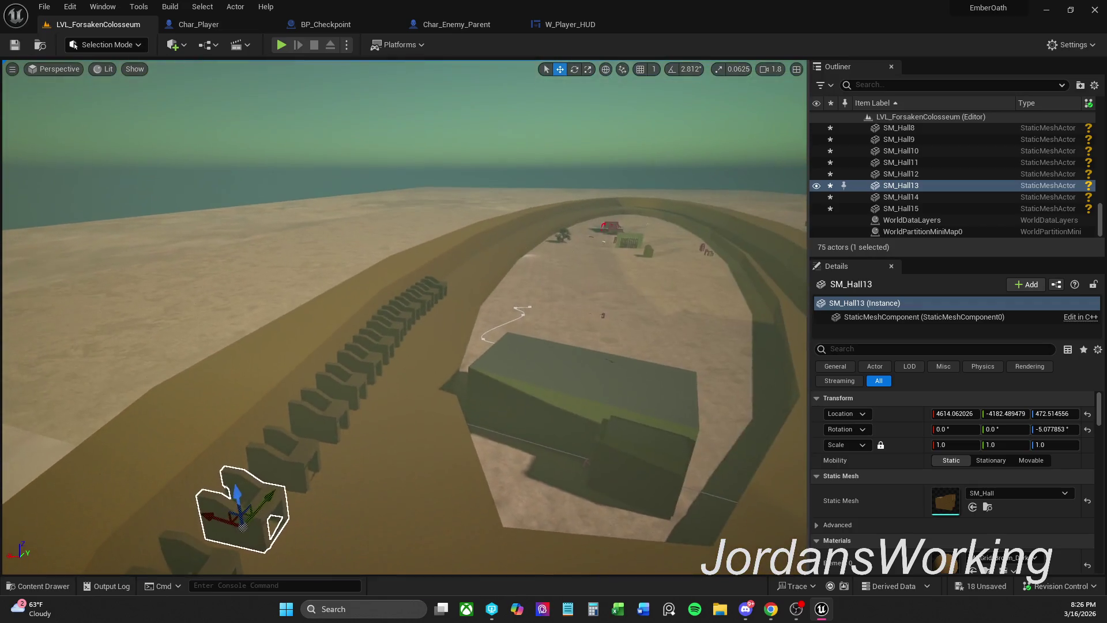
left_click(14, 45)
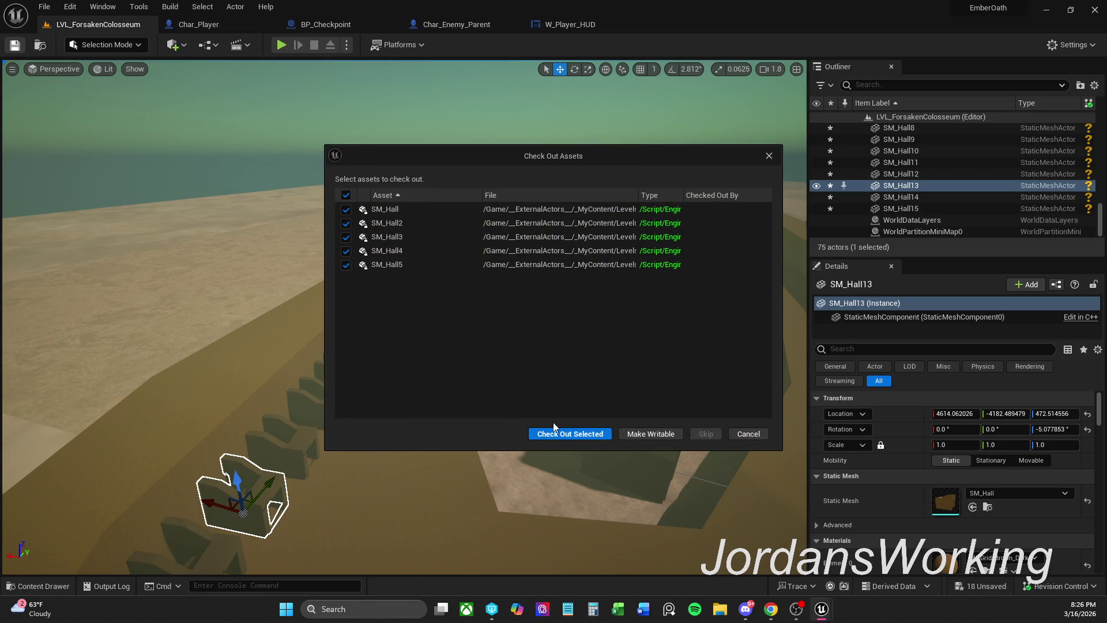
left_click(606, 436)
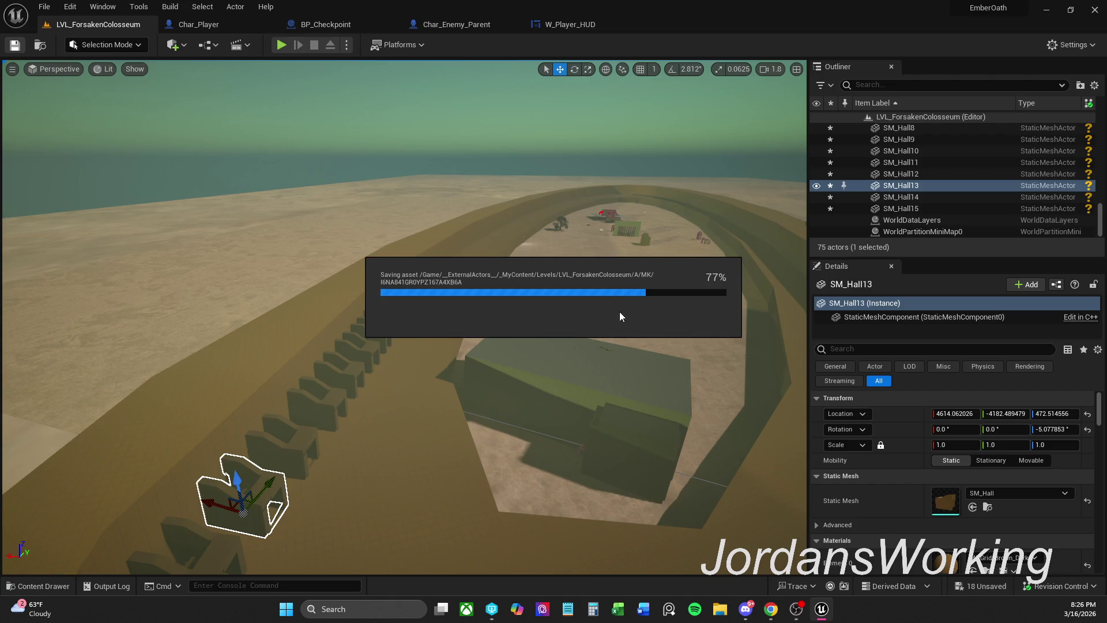
mouse_move(457, 294)
left_mouse_down()
mouse_move(410, 332)
mouse_move(400, 392)
mouse_move(403, 290)
mouse_move(61, 529)
mouse_move(254, 372)
left_mouse_up()
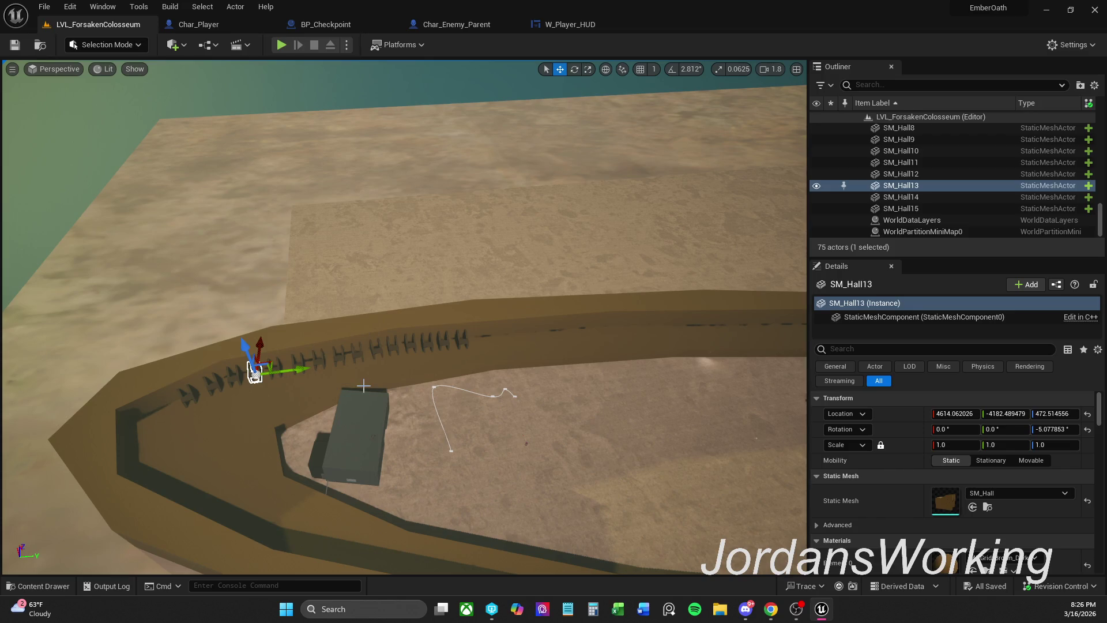
left_click(192, 396)
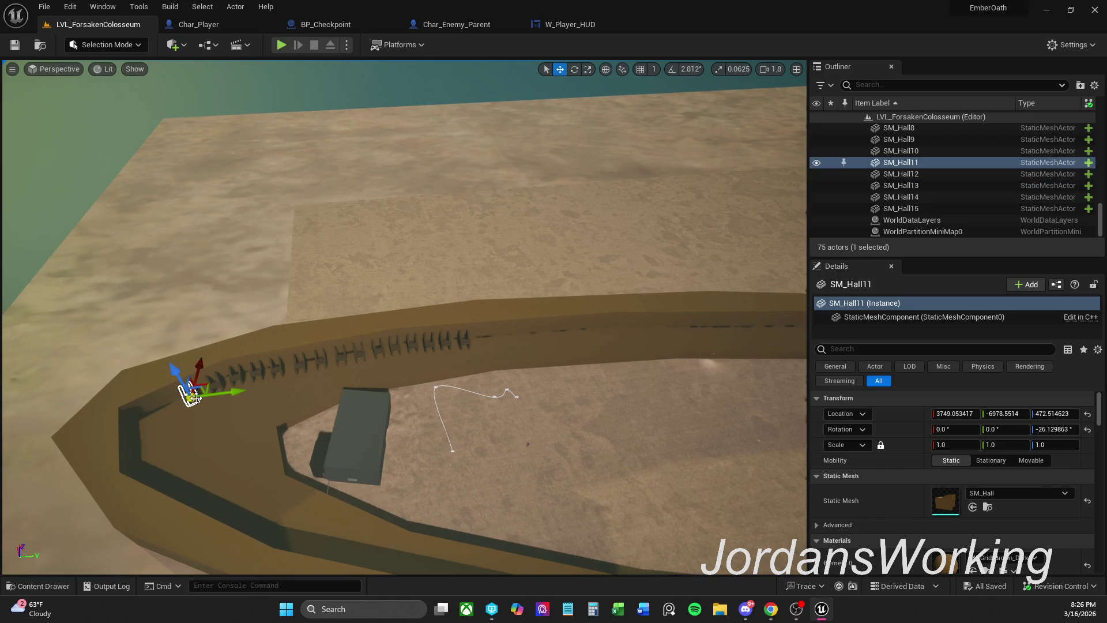
- Duplicate all fifteen hall pieces through SM_Hall15 and rotate the copies about 14° to follow the wall
left_click(931, 209)
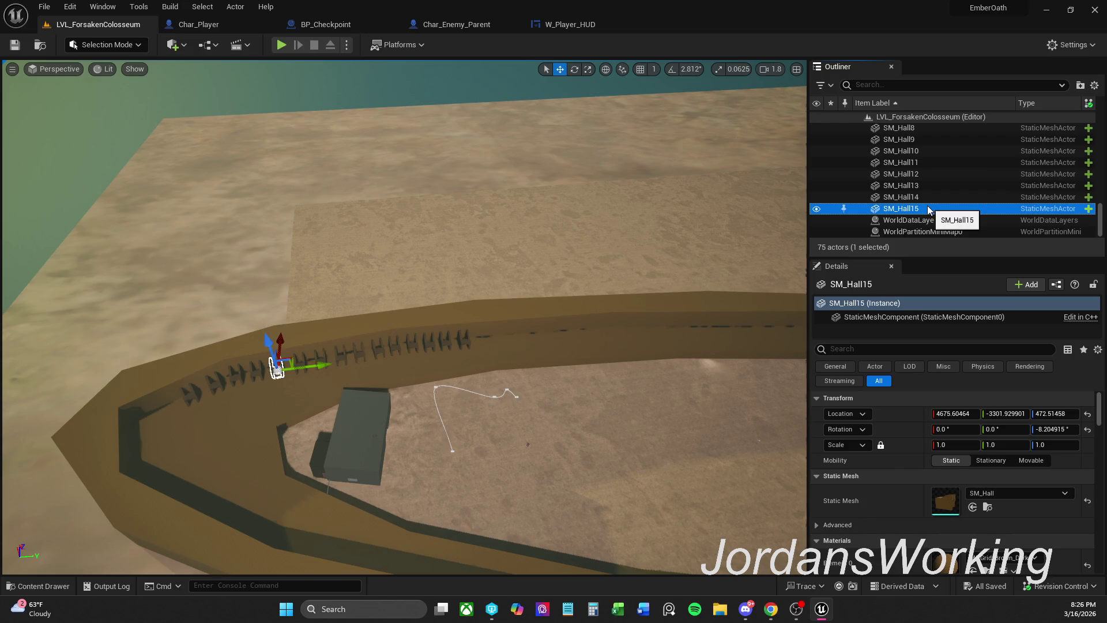
scroll(930, 179, "up", 5)
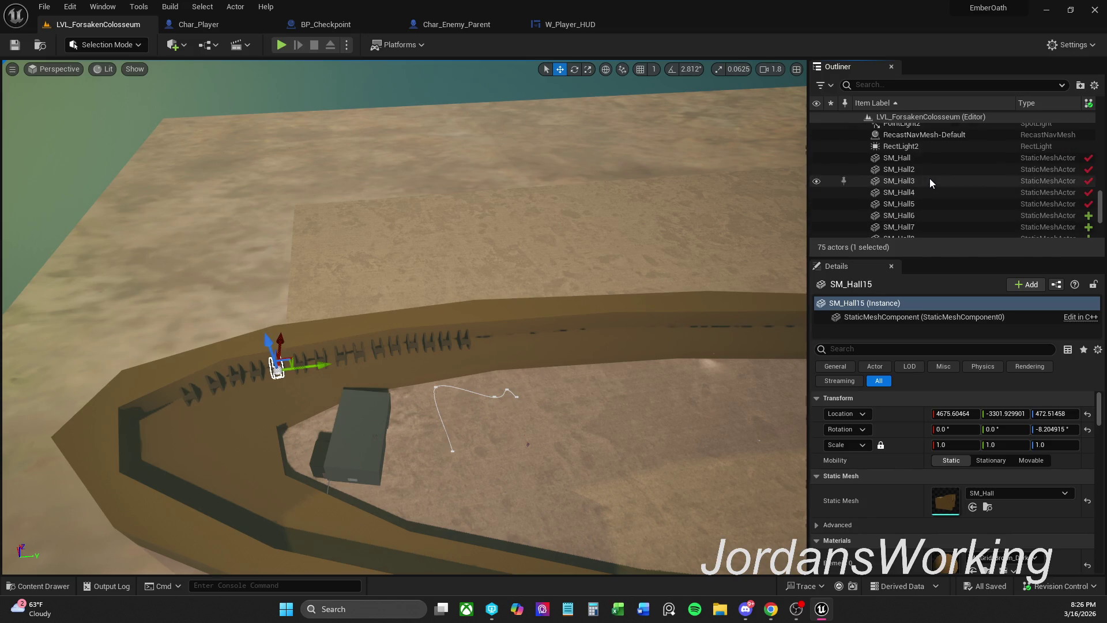
left_click(919, 160, "shift")
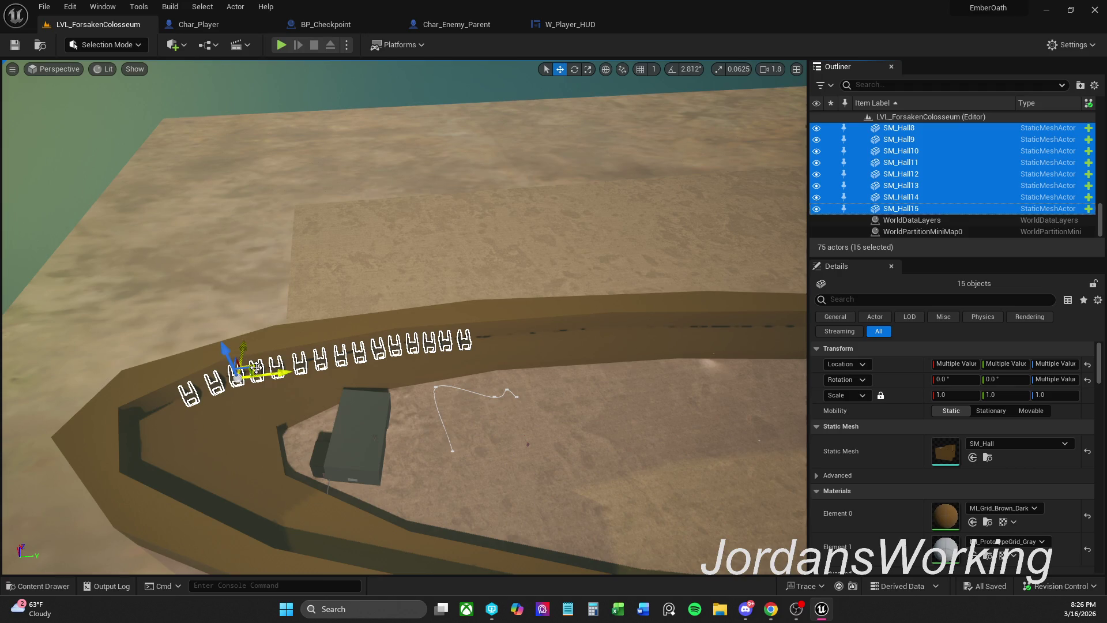
left_click_drag(256, 367, 519, 318, "alt")
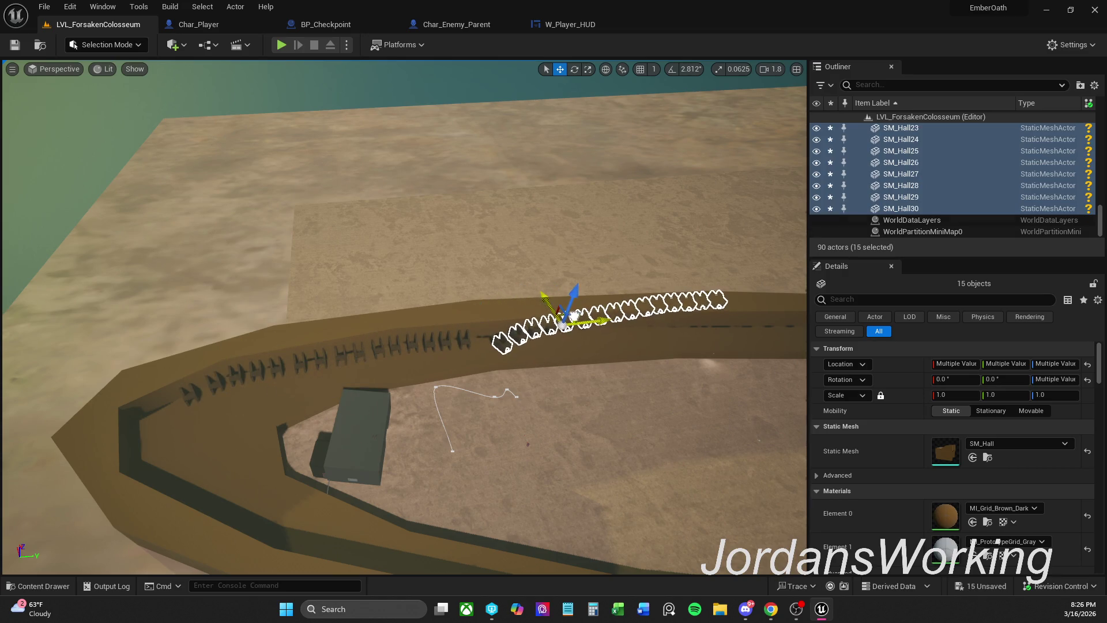
left_click_drag(590, 367, 637, 369)
key("w")
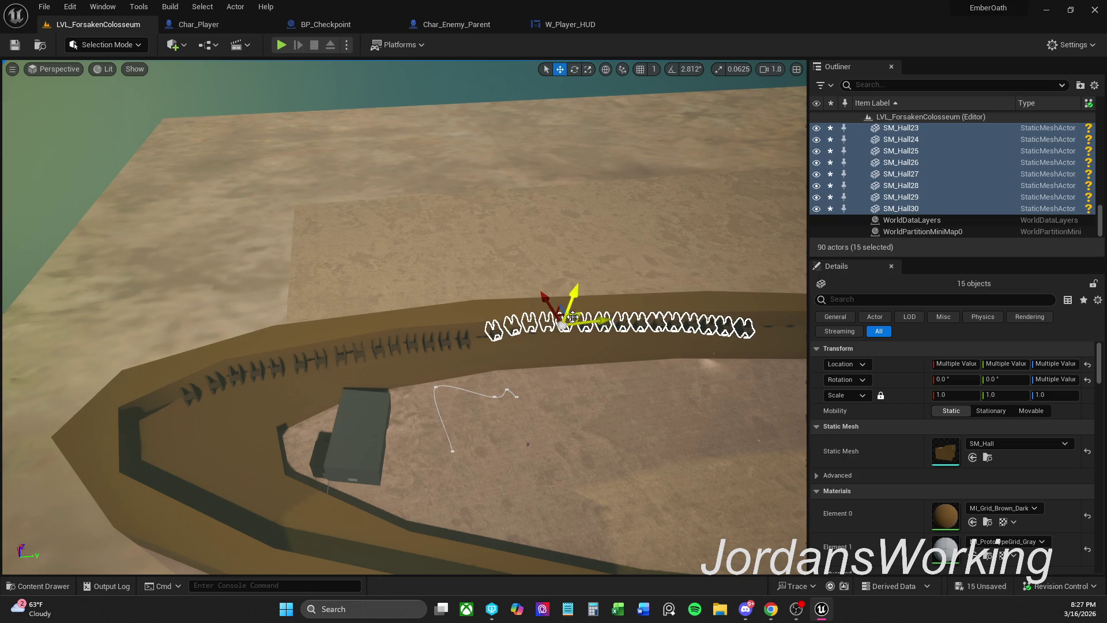
mouse_move(569, 321)
left_mouse_down()
mouse_move(557, 327)
mouse_move(579, 340)
mouse_move(562, 344)
left_mouse_up()
- Slide the copied pieces along the wall and move SM_Hall28 back into place
left_click_drag(399, 363, 399, 363)
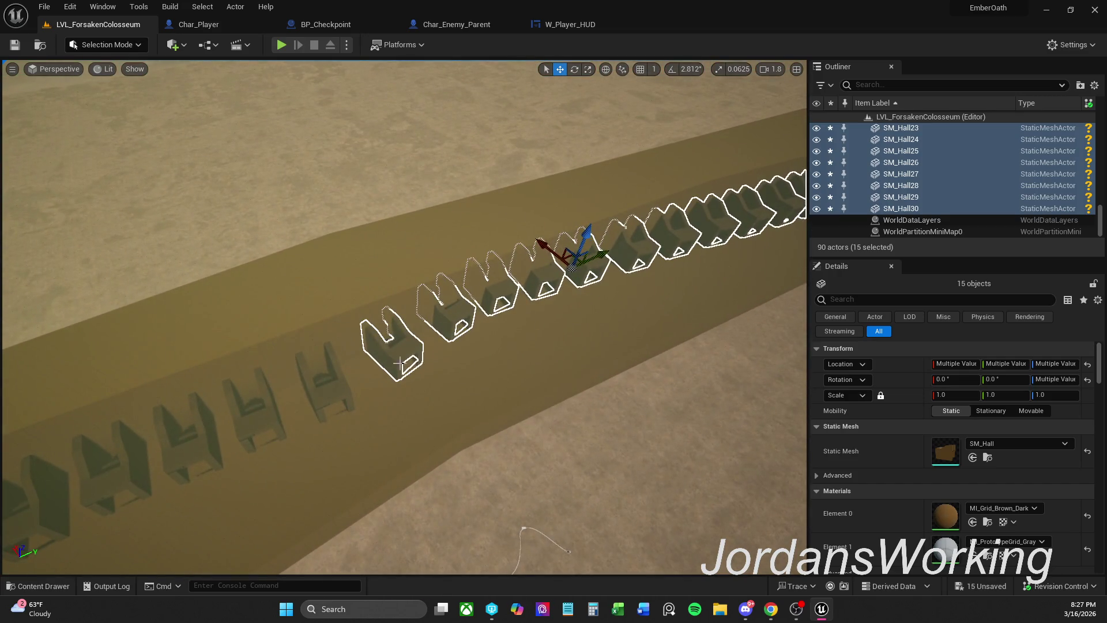
left_click_drag(579, 263, 586, 268)
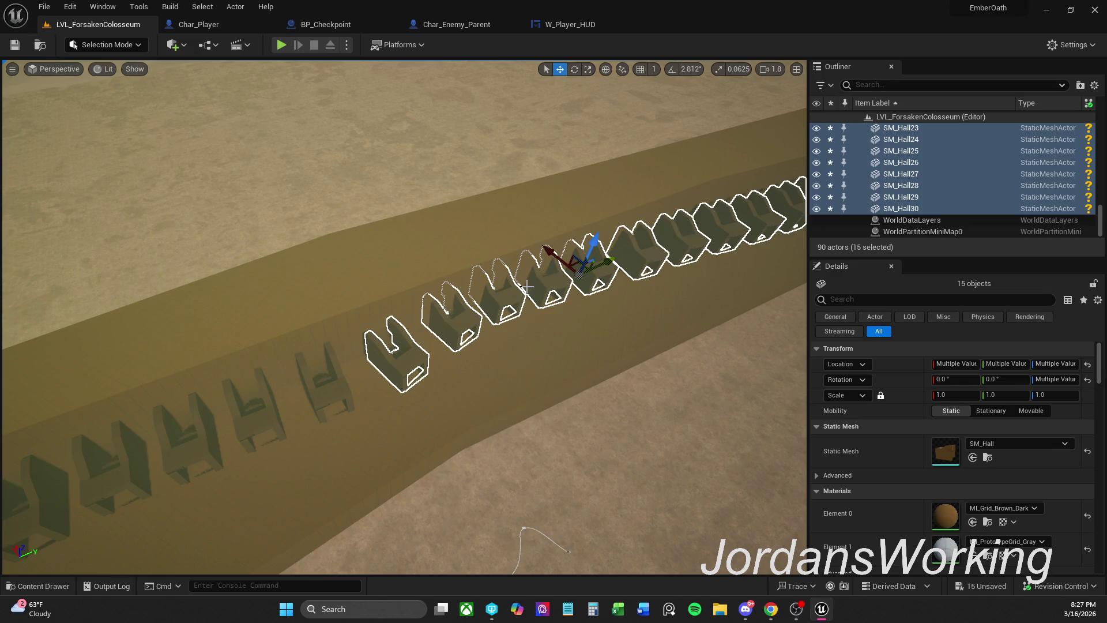
left_click(508, 297)
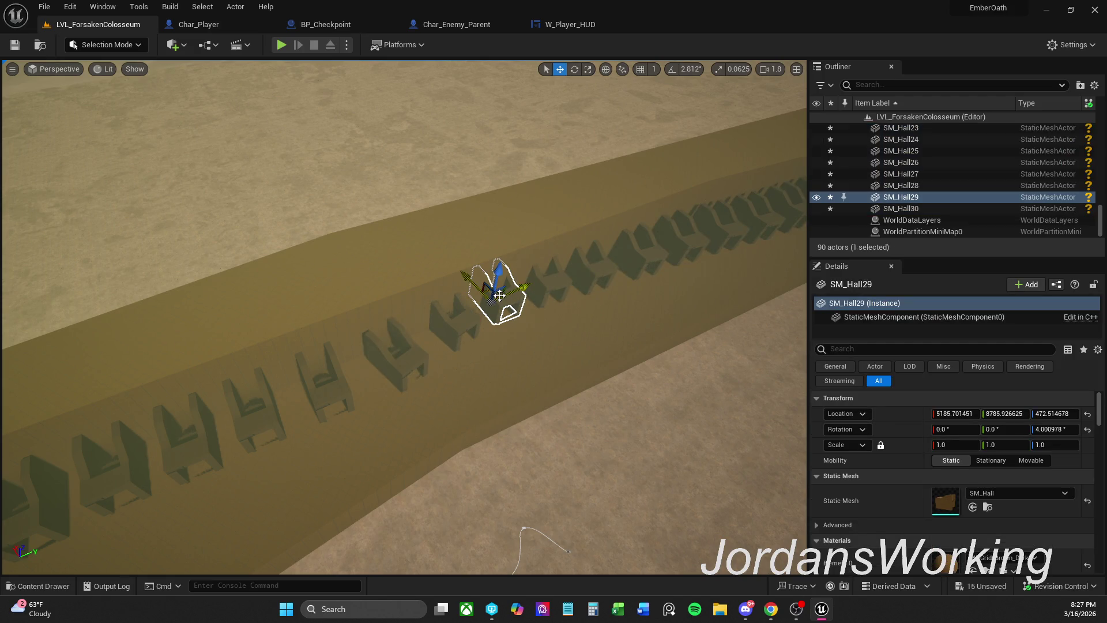
left_click(563, 287)
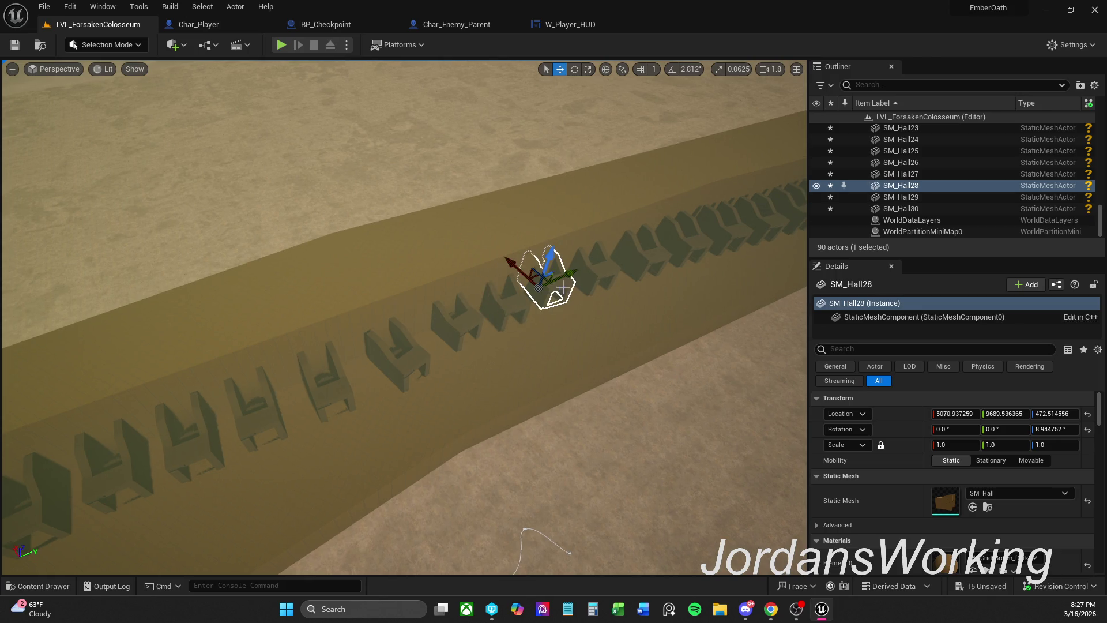
left_click_drag(525, 275, 535, 281)
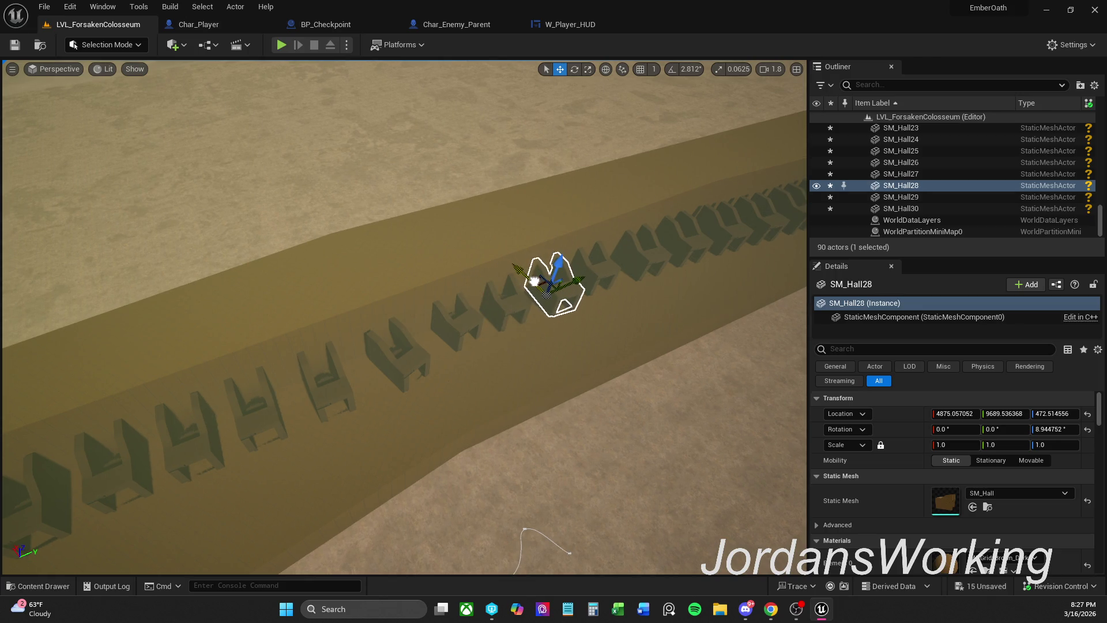
left_click(602, 270)
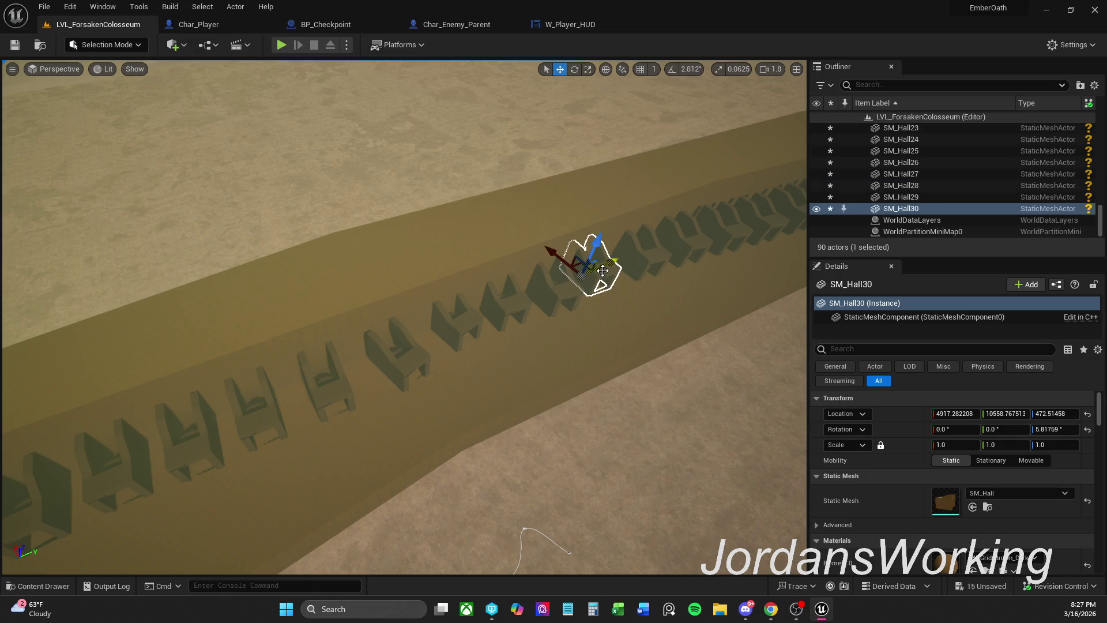
- Shift SM_Hall30 along the wall, then move and turn the L-shaped SM_Hall20 onto the wall line
mouse_move(557, 261)
left_mouse_down()
mouse_move(547, 258)
mouse_move(574, 273)
mouse_move(527, 316)
left_mouse_up()
left_click_drag(576, 439, 607, 491)
left_click(395, 390)
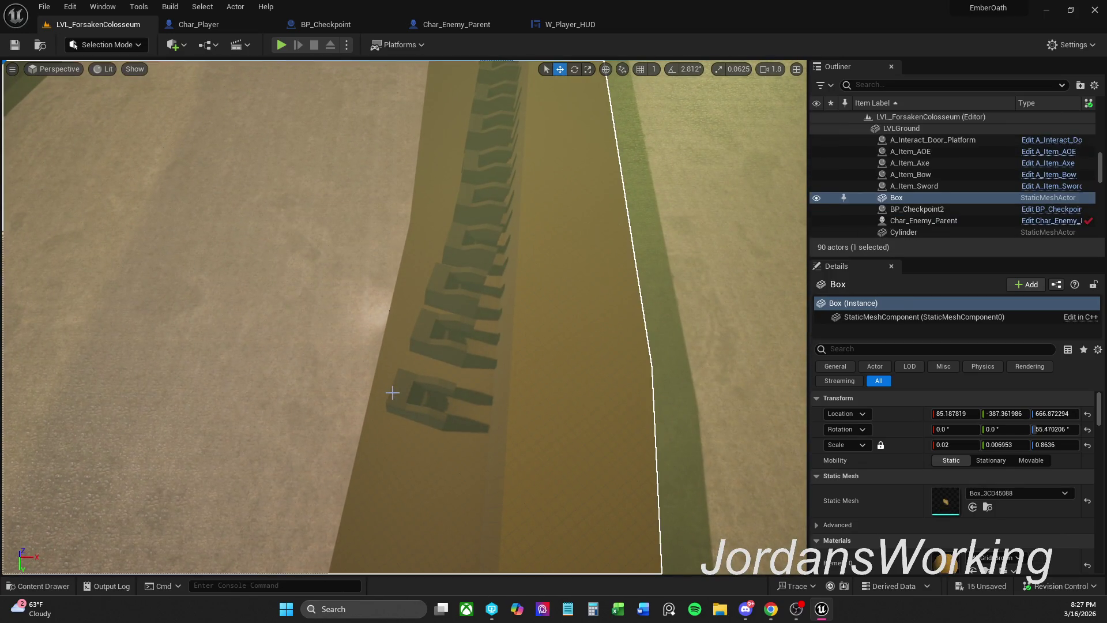
left_click(440, 410)
left_click_drag(441, 415, 482, 417)
key("e")
left_click_drag(450, 458, 470, 470)
mouse_move(535, 411)
left_mouse_down()
mouse_move(539, 397)
mouse_move(483, 418)
left_mouse_up()
key("w")
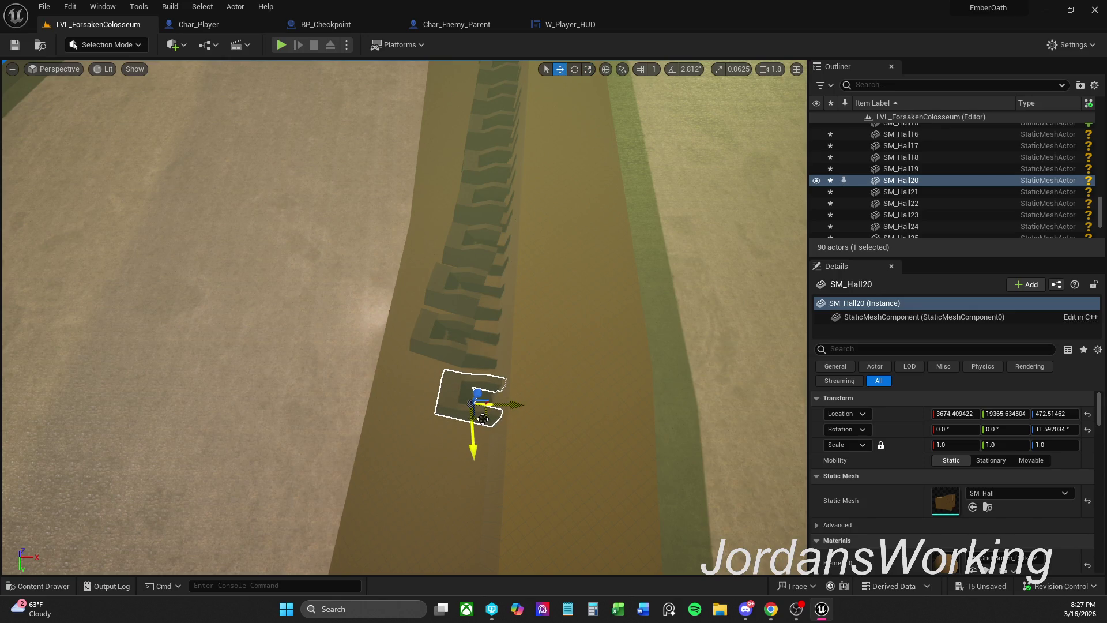
- Move and rotate SM_Hall18 and SM_Hall19 so they line up with the wall
left_click(432, 345)
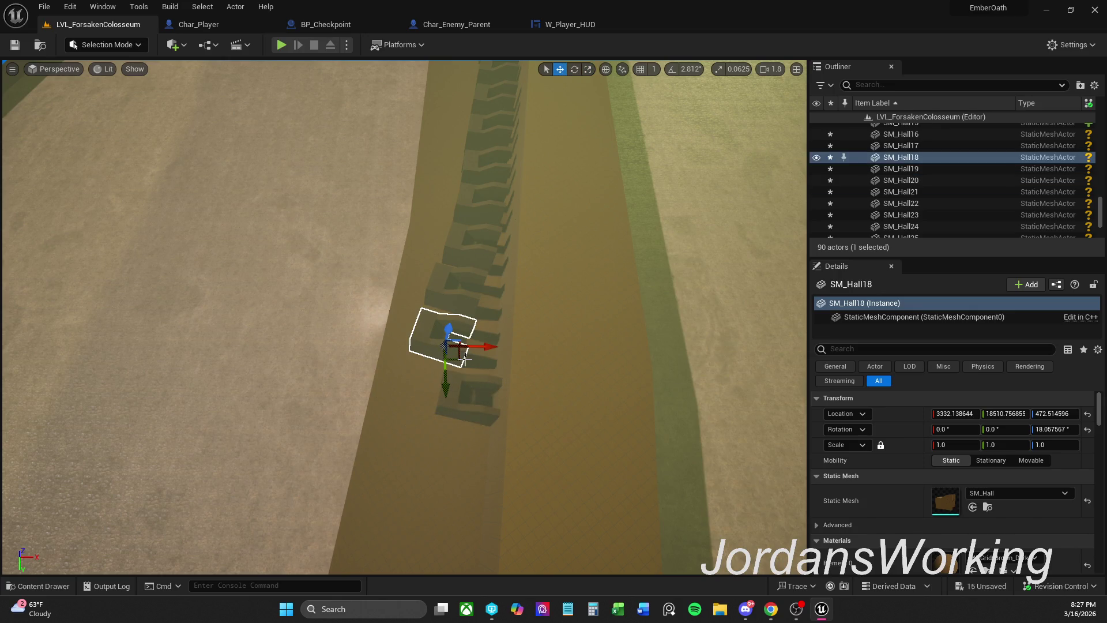
left_click_drag(459, 359, 489, 363)
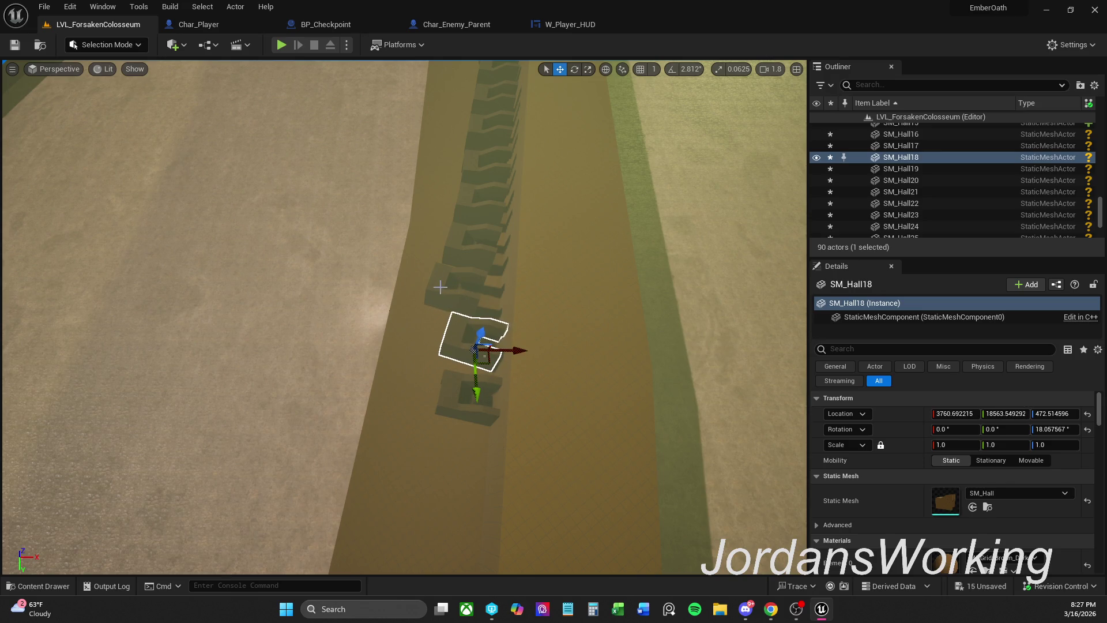
key("e")
mouse_move(439, 392)
left_mouse_down()
mouse_move(434, 363)
mouse_move(465, 452)
left_mouse_up()
key("w")
left_click_drag(491, 365, 492, 370)
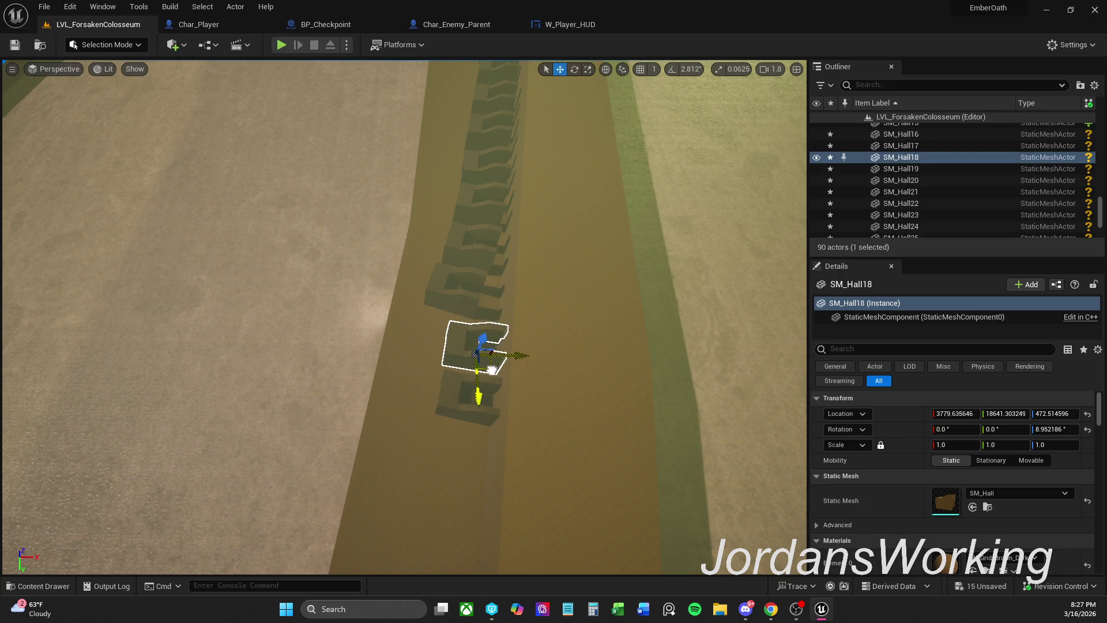
left_click(467, 312)
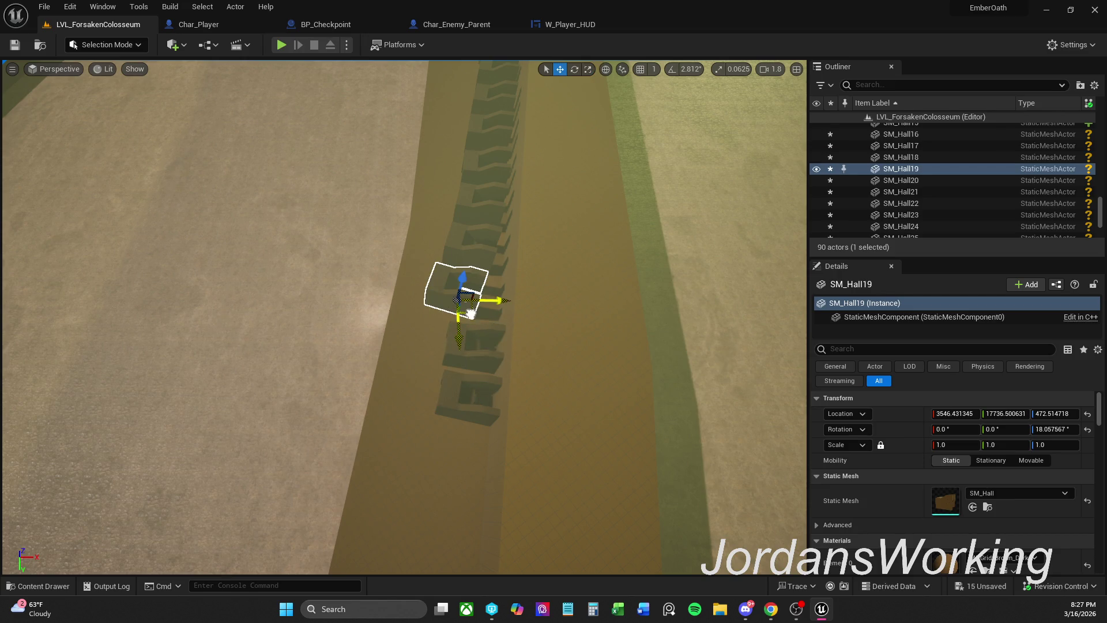
left_click_drag(462, 360, 465, 361)
left_click_drag(545, 299, 493, 317)
key("w")
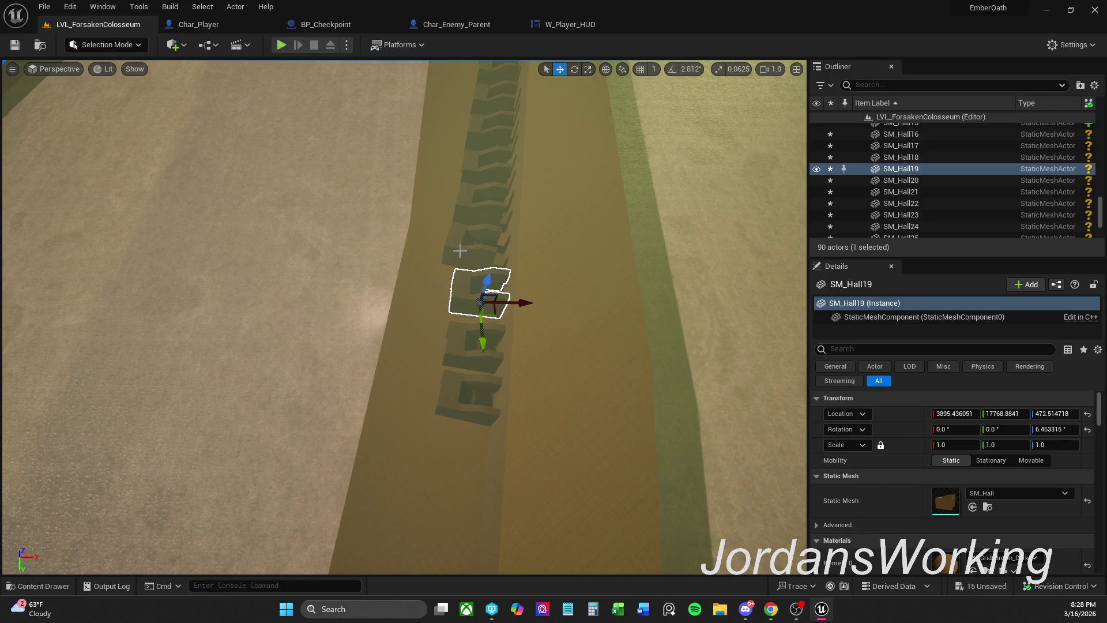
- Angle and reposition SM_Hall17 and SM_Hall16 onto the wall line
left_click(462, 258)
left_click_drag(404, 317, 360, 68)
key("space")
key("space")
key("space")
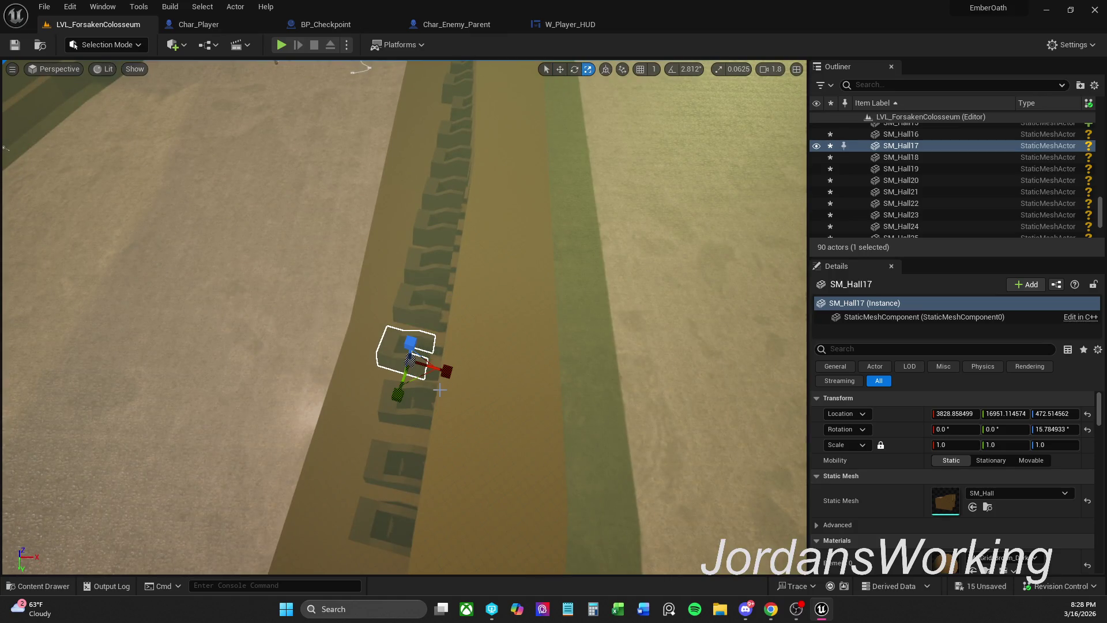
mouse_move(457, 395)
left_mouse_down()
mouse_move(464, 363)
mouse_move(400, 379)
mouse_move(408, 371)
left_mouse_up()
key("space")
key("space")
left_click(406, 301)
key("space")
key("space")
key("space")
key("space")
key("space")
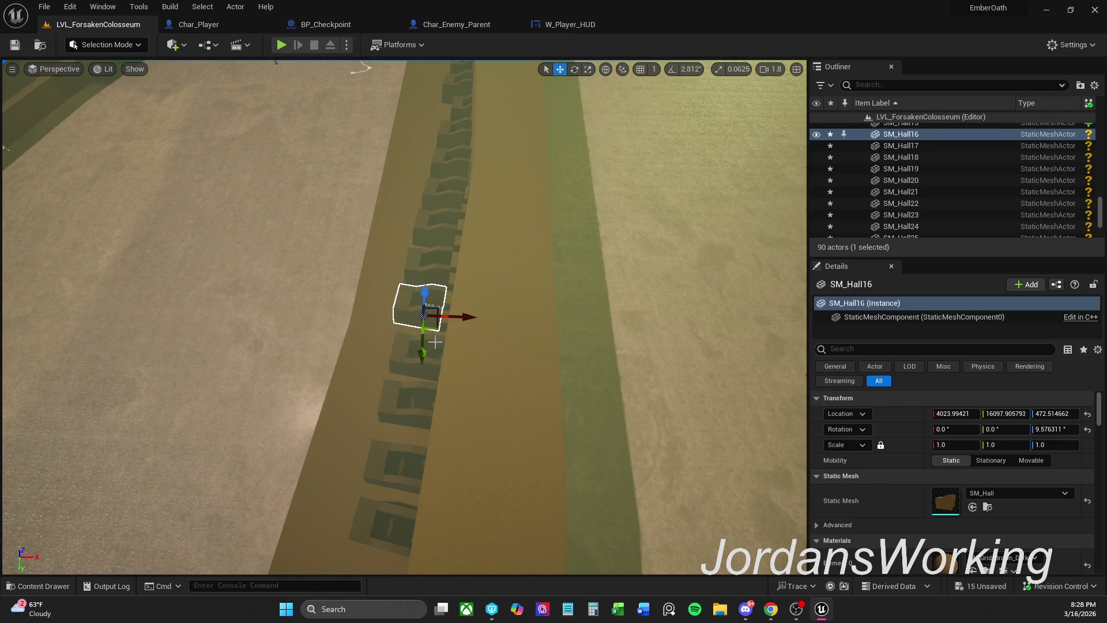
left_click_drag(439, 326, 455, 332)
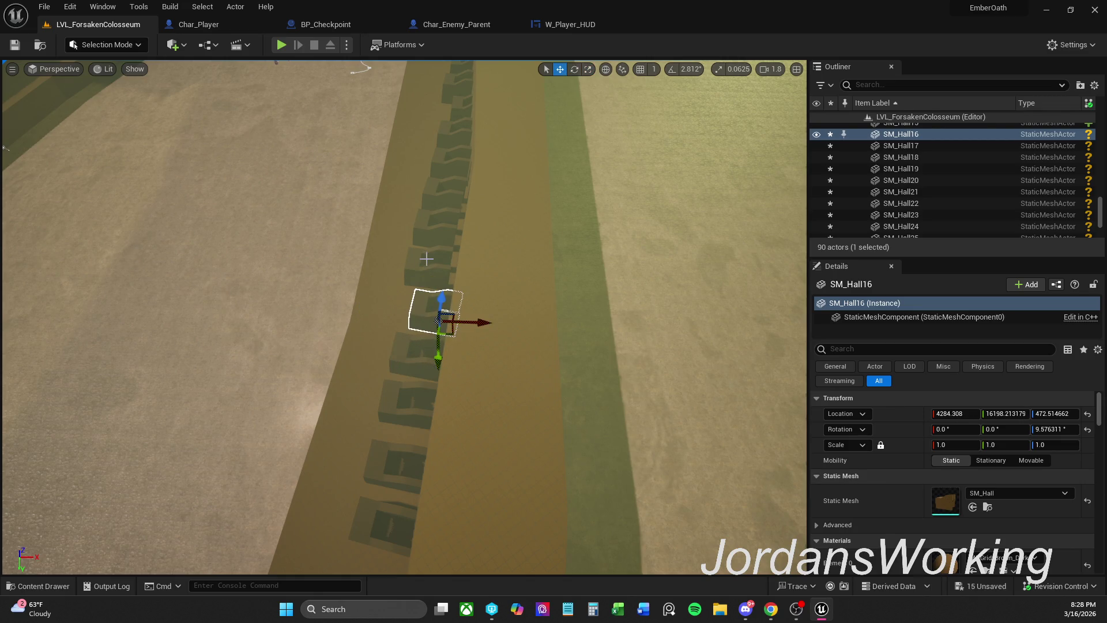
- Shift SM_Hall25, SM_Hall23 and SM_Hall24 into line, then check SM_Hall22 and SM_Hall21
left_click(438, 284)
left_click_drag(444, 286, 454, 290)
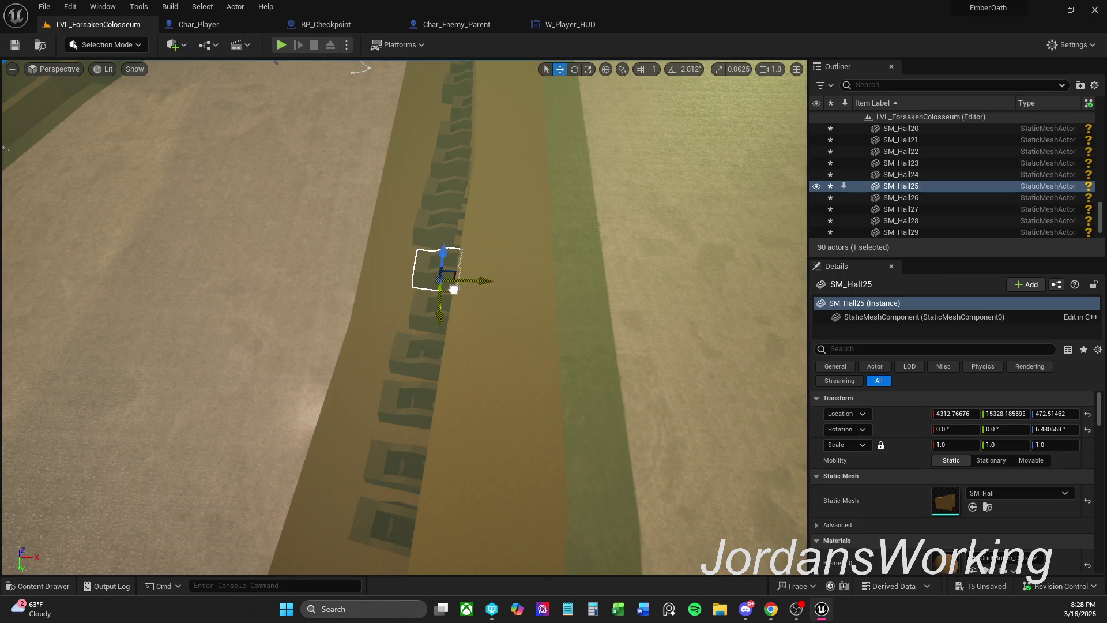
left_click(437, 241)
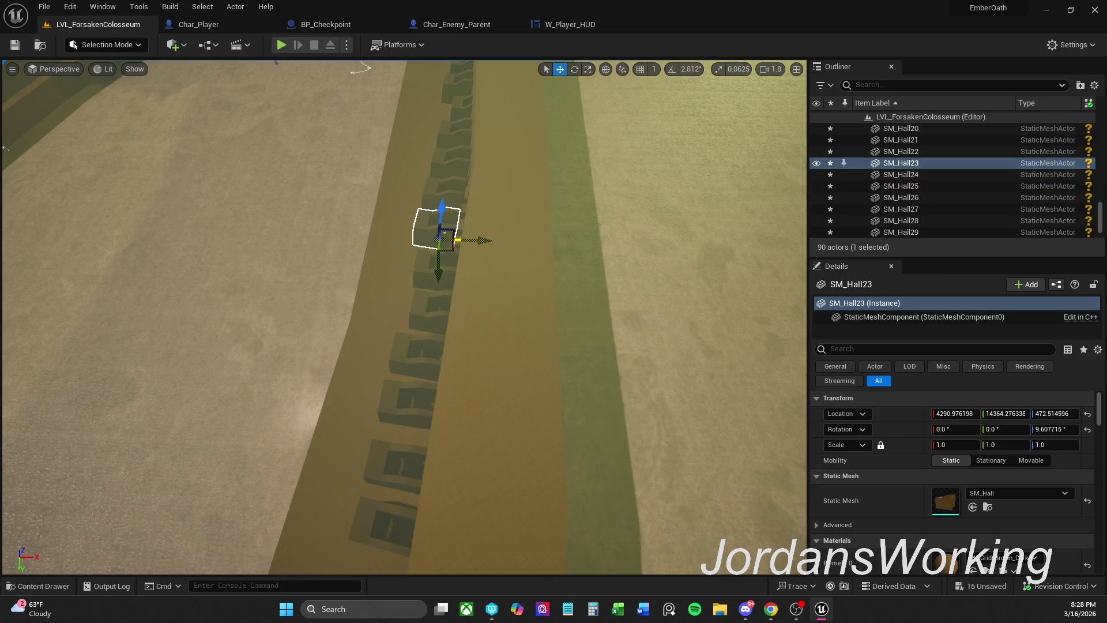
left_click_drag(466, 241, 479, 241)
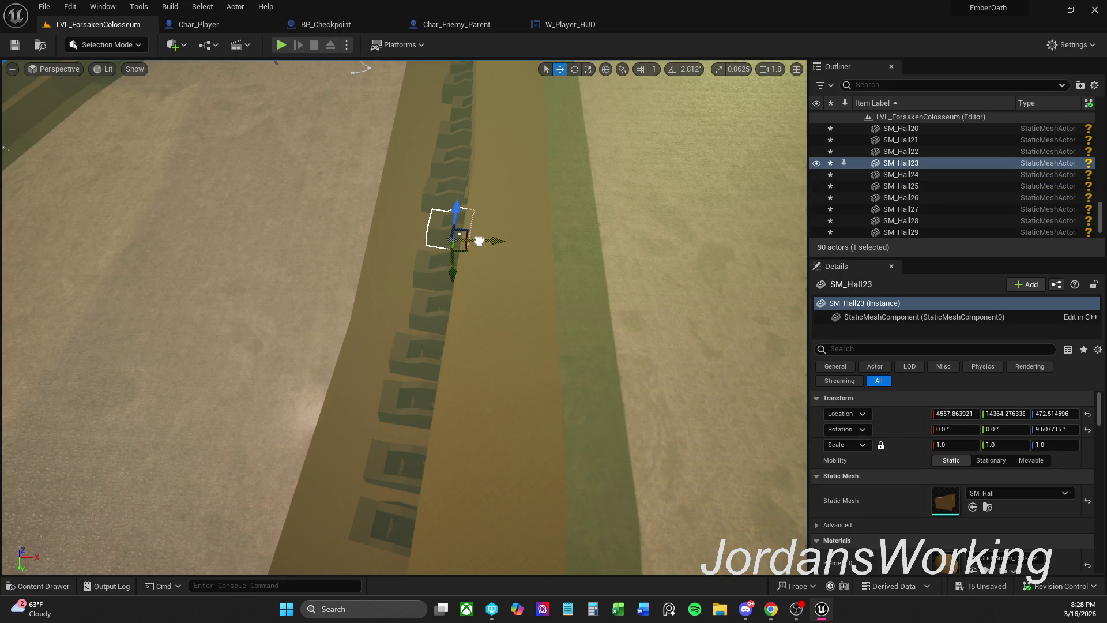
left_click(455, 193)
mouse_move(479, 206)
left_mouse_down()
mouse_move(489, 179)
mouse_move(462, 167)
mouse_move(392, 185)
mouse_move(509, 358)
left_mouse_up()
left_click(464, 173)
left_click(464, 144)
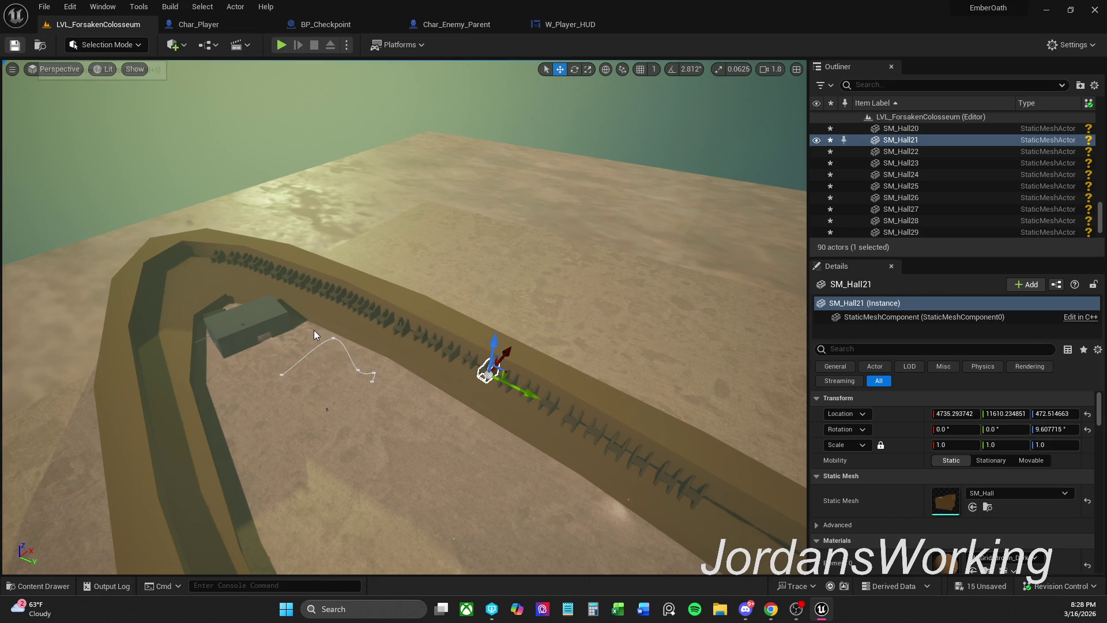
- Save the level and fly the view up to look across the curved arch run
key("ctrl+s")
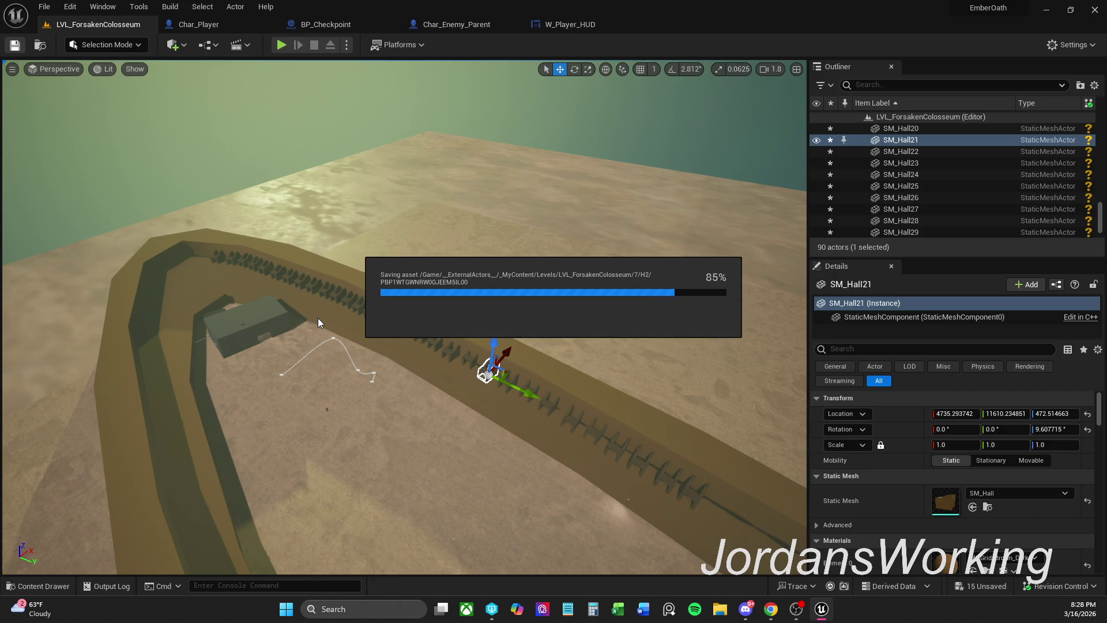
mouse_move(316, 317)
left_mouse_down()
mouse_move(316, 271)
mouse_move(332, 262)
mouse_move(332, 318)
mouse_move(331, 271)
mouse_move(332, 317)
mouse_move(331, 271)
mouse_move(331, 317)
mouse_move(314, 305)
mouse_move(332, 294)
mouse_move(332, 259)
mouse_move(323, 280)
left_mouse_up()
left_click_drag(549, 280, 521, 300)
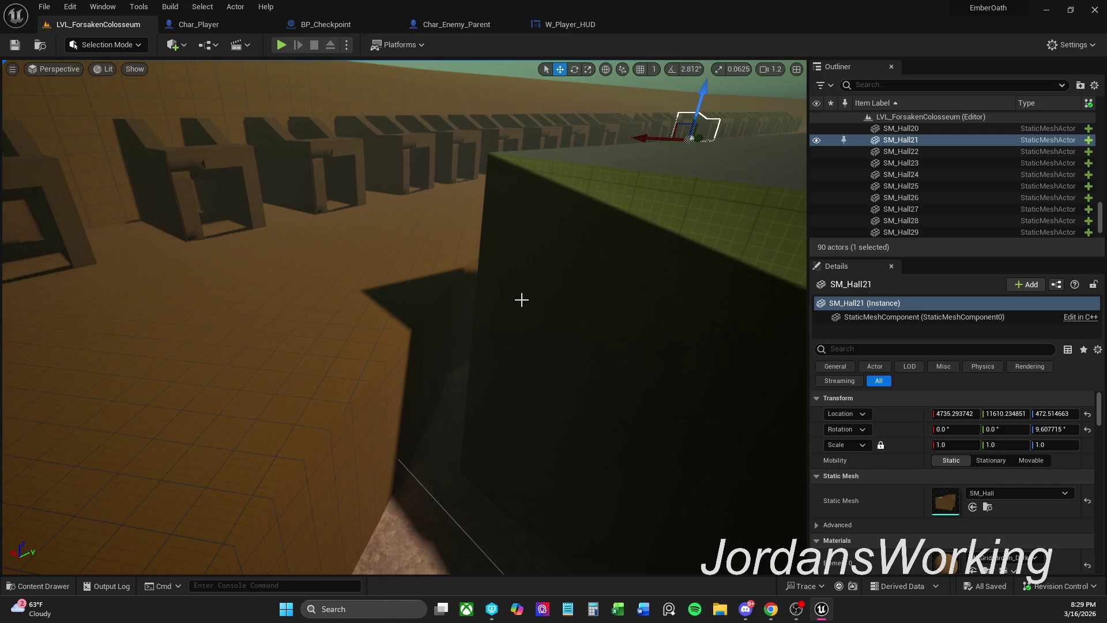
right_click(505, 225)
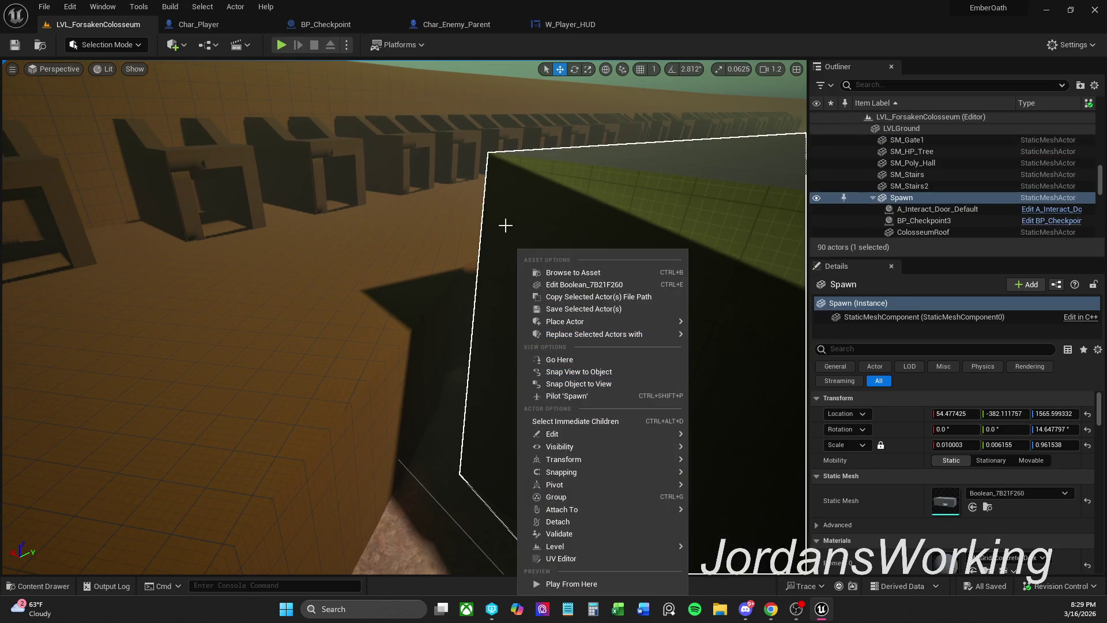
- Place a SpotLight near the dark block and tilt it toward the wall
left_click(173, 47)
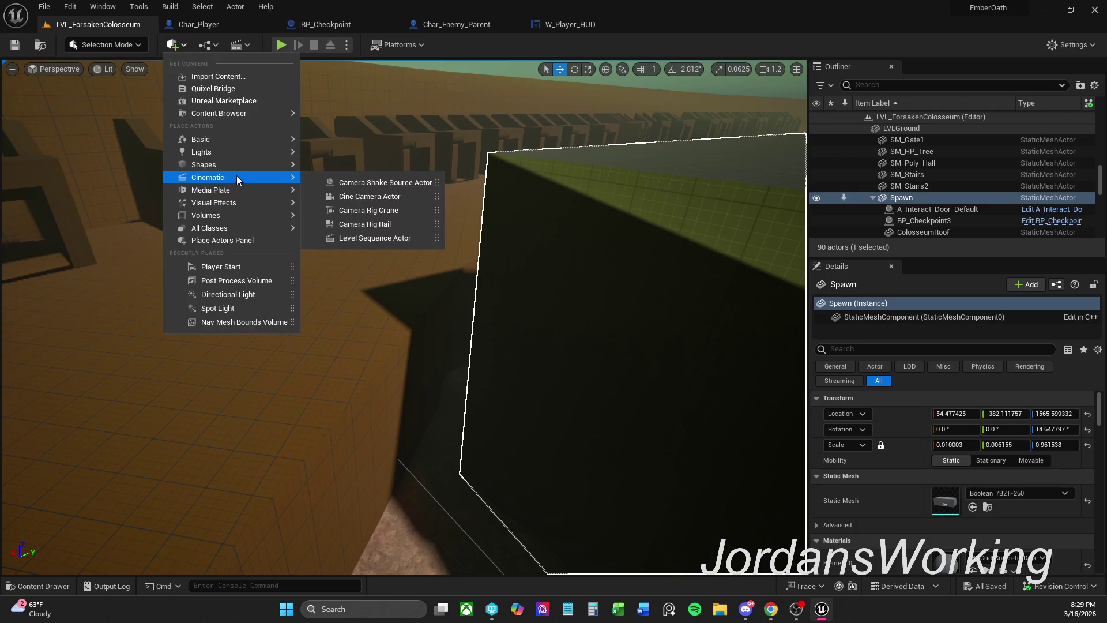
mouse_move(231, 155)
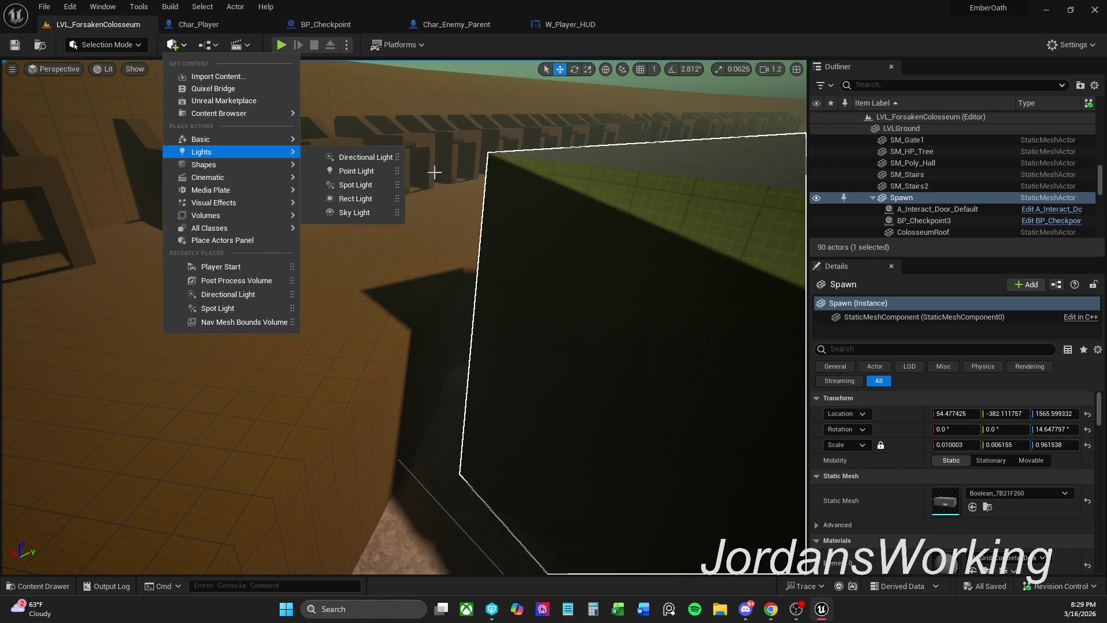
left_click(372, 186)
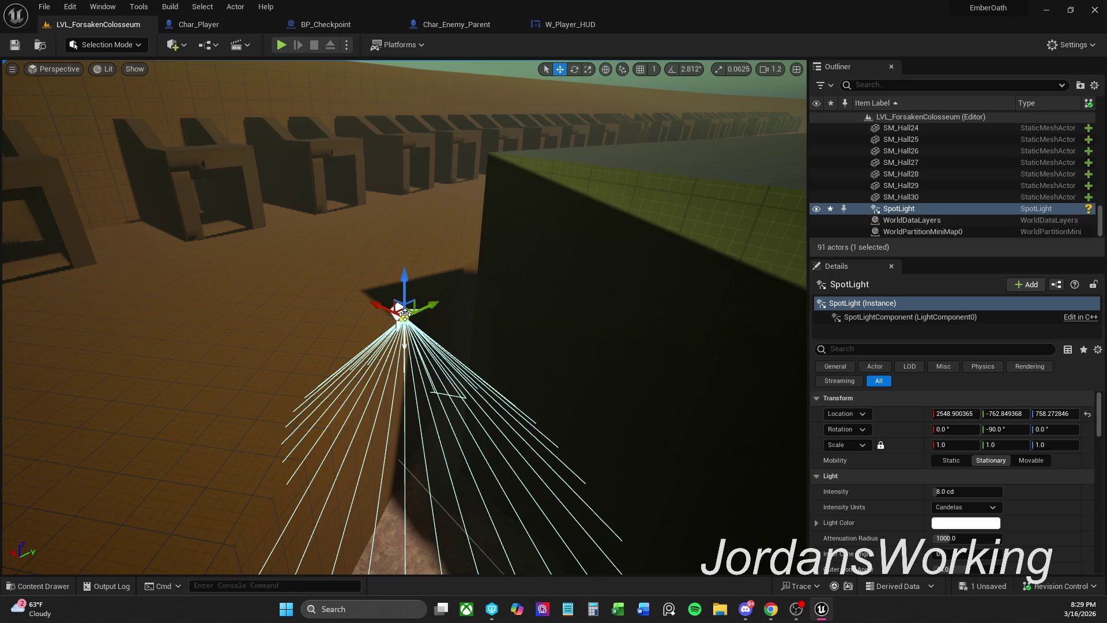
mouse_move(398, 312)
left_mouse_down()
mouse_move(471, 314)
mouse_move(548, 285)
left_mouse_up()
key("e")
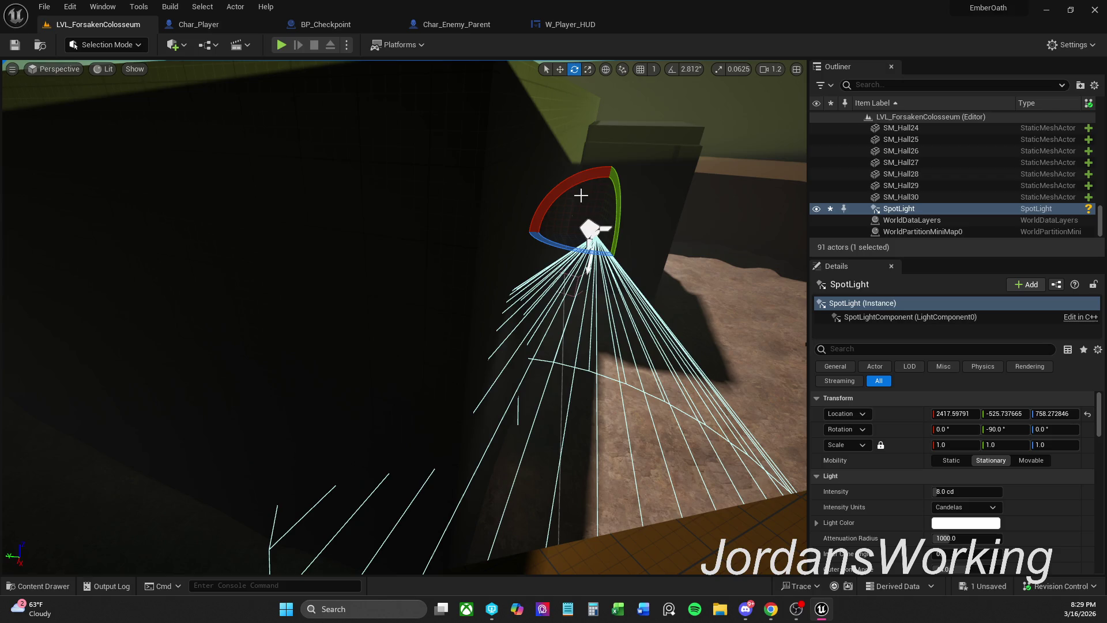
mouse_move(616, 200)
left_mouse_down()
mouse_move(611, 230)
mouse_move(593, 180)
mouse_move(614, 167)
mouse_move(628, 190)
mouse_move(612, 215)
mouse_move(629, 193)
mouse_move(614, 285)
mouse_move(658, 267)
left_mouse_up()
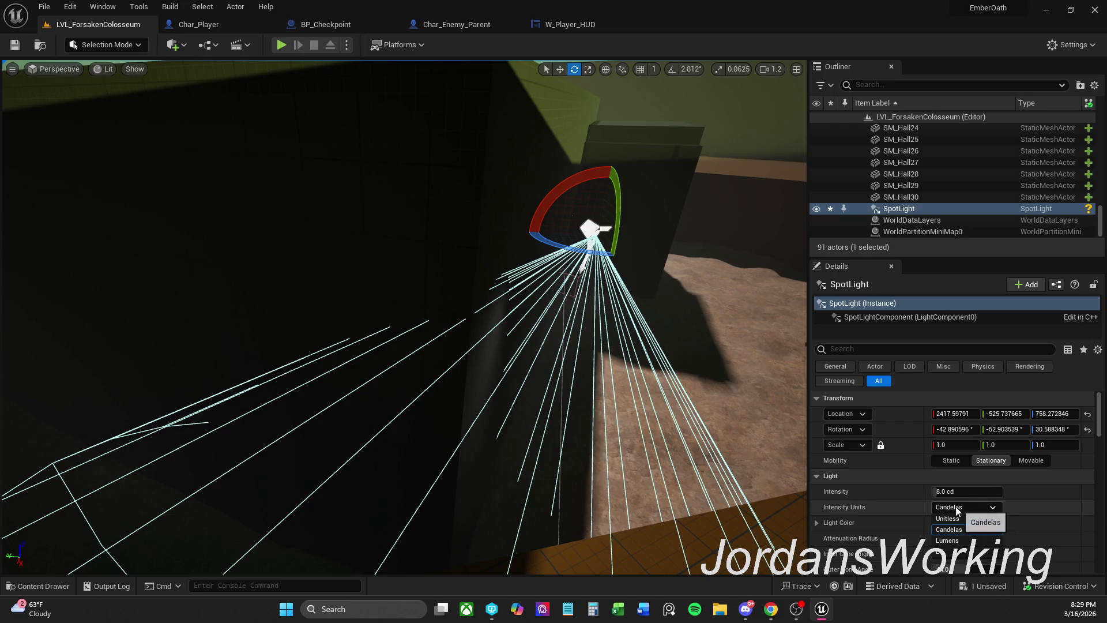
- Switch the SpotLight's intensity to Lumens, raise its brightness, and widen its inner cone and attenuation radius
left_click(947, 540)
left_click_drag(982, 489, 1032, 490)
left_click_drag(594, 190, 565, 219)
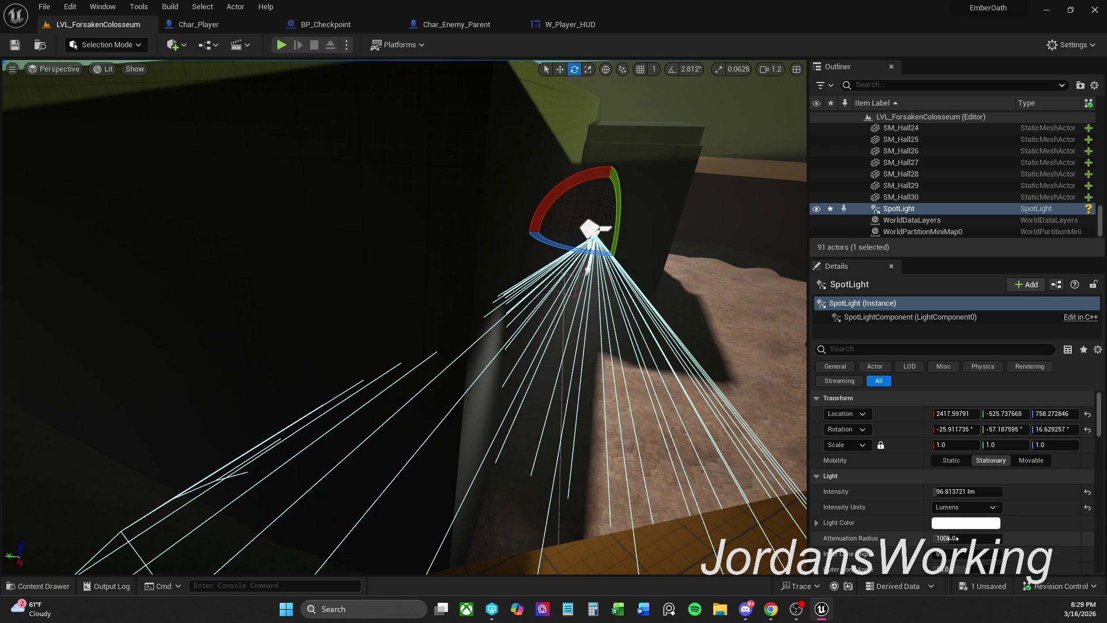
left_click_drag(957, 553, 980, 553)
left_click_drag(951, 538, 968, 537)
key("f")
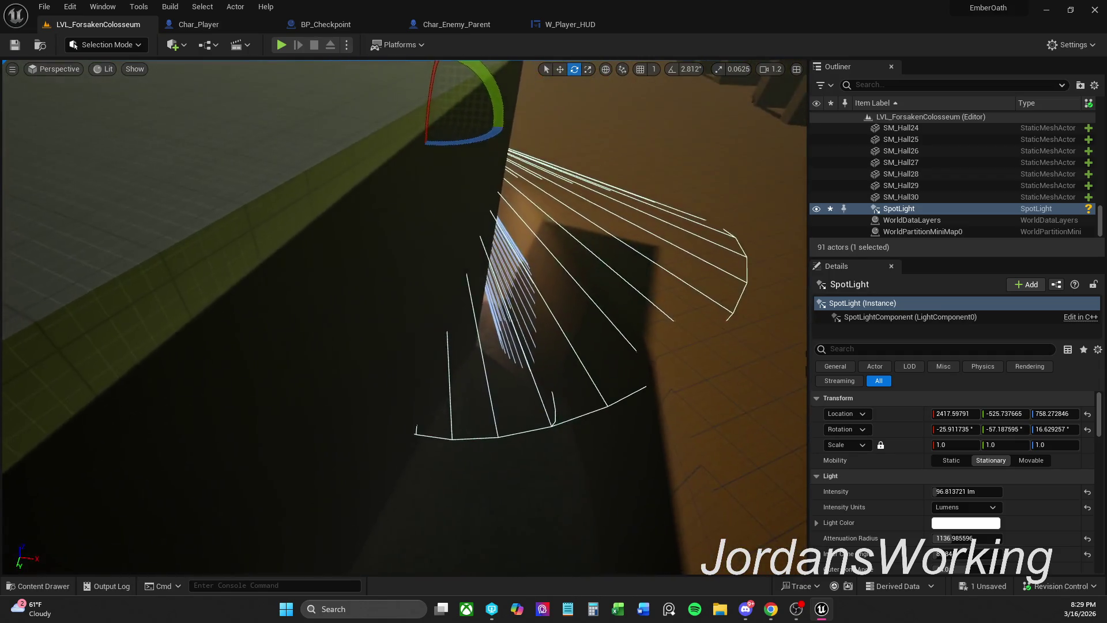
- Rotate the cone further down onto the wall, widen the inner cone to about 22.48, and brighten it
left_click_drag(470, 151, 484, 148)
mouse_move(452, 88)
left_mouse_down()
mouse_move(445, 141)
mouse_move(514, 138)
left_mouse_up()
key("w")
key("e")
mouse_move(445, 113)
left_mouse_down()
mouse_move(440, 151)
mouse_move(468, 115)
mouse_move(520, 142)
left_mouse_up()
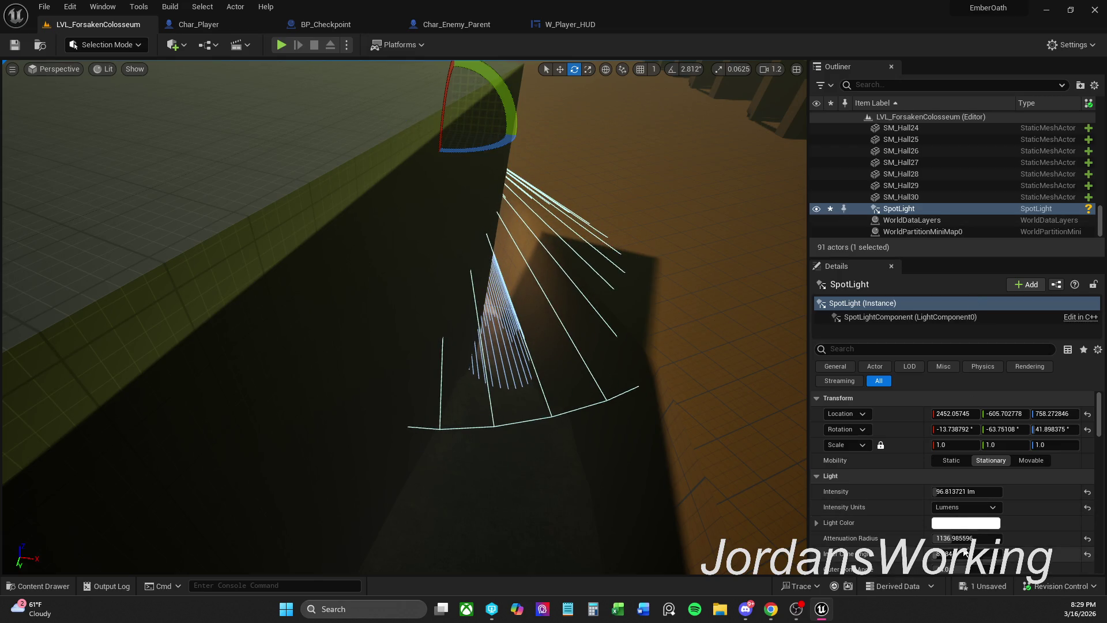
left_click_drag(960, 556, 992, 555)
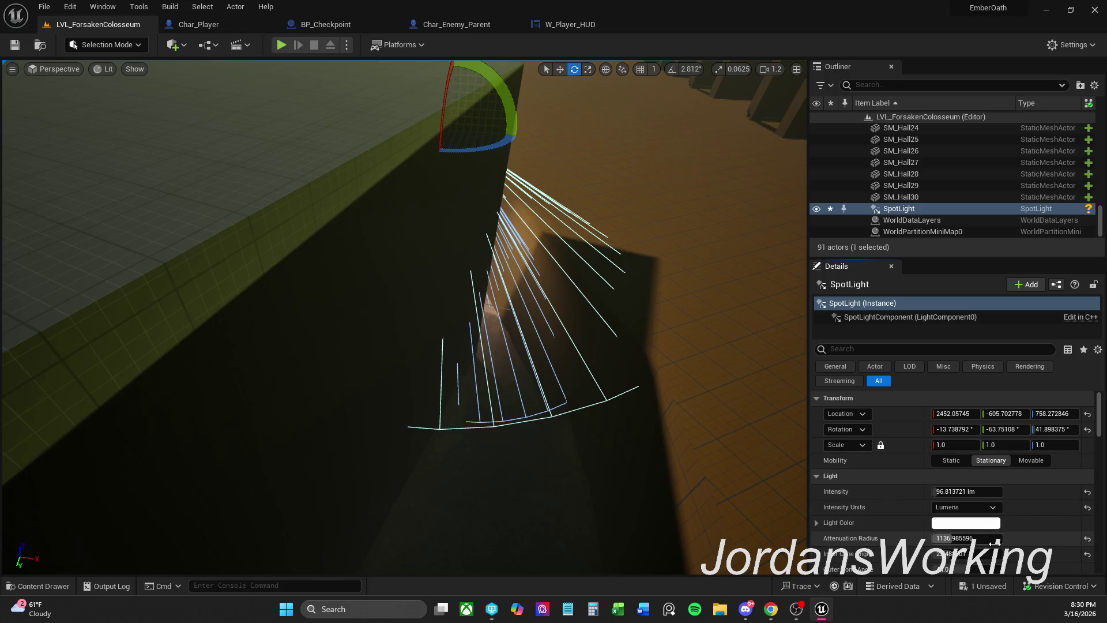
scroll(949, 550, "down", 2)
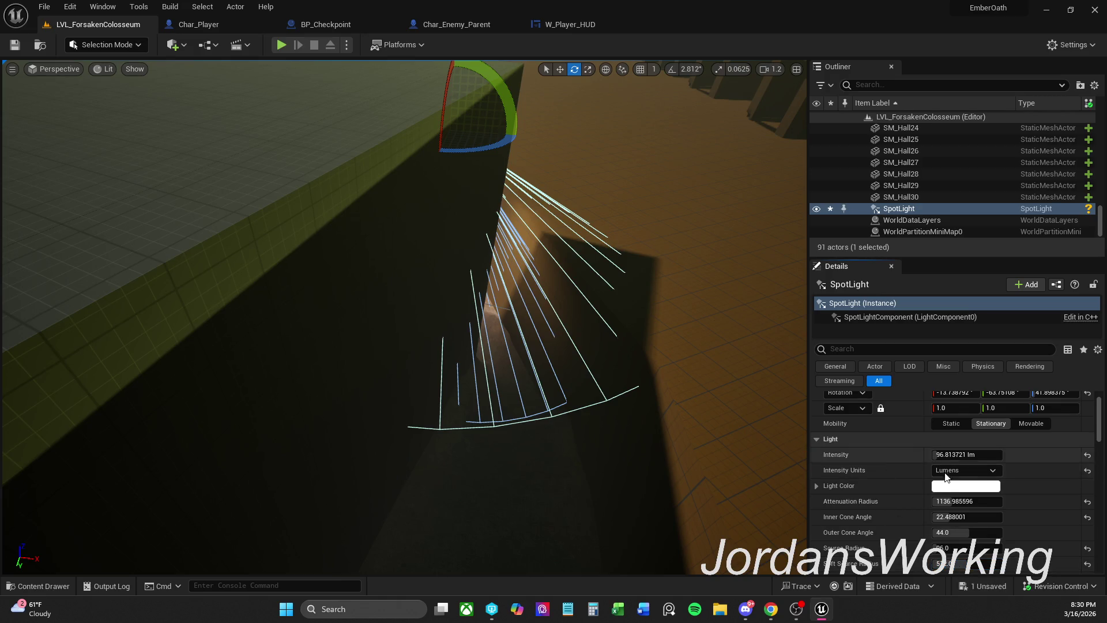
mouse_move(957, 455)
left_mouse_down()
mouse_move(1015, 454)
mouse_move(937, 454)
left_mouse_up()
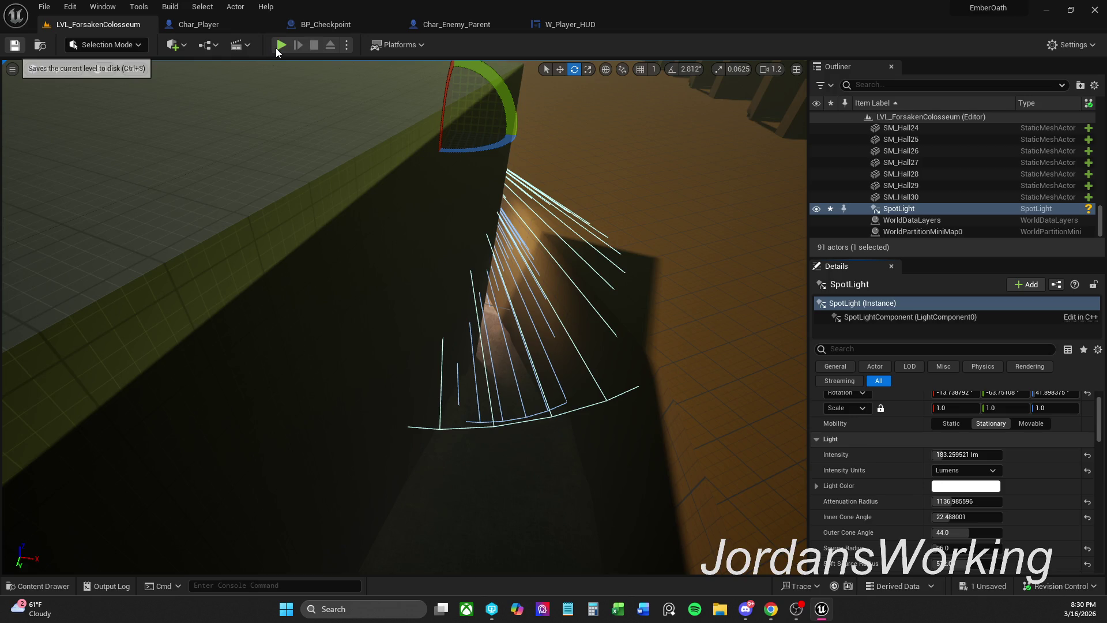
left_click(278, 47)
key("w")
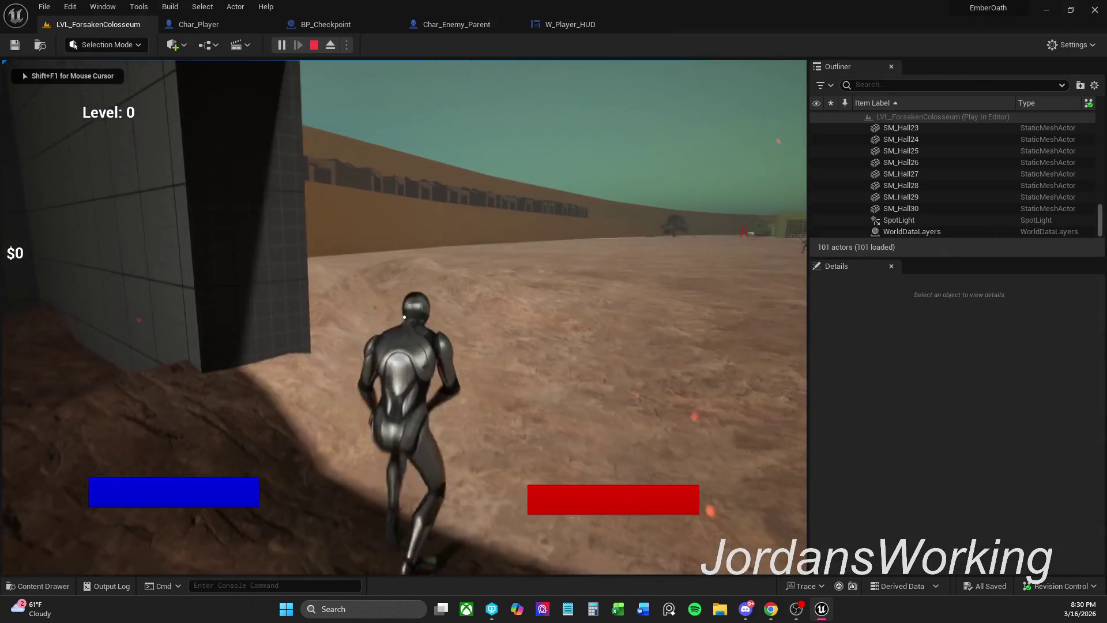
key("w")
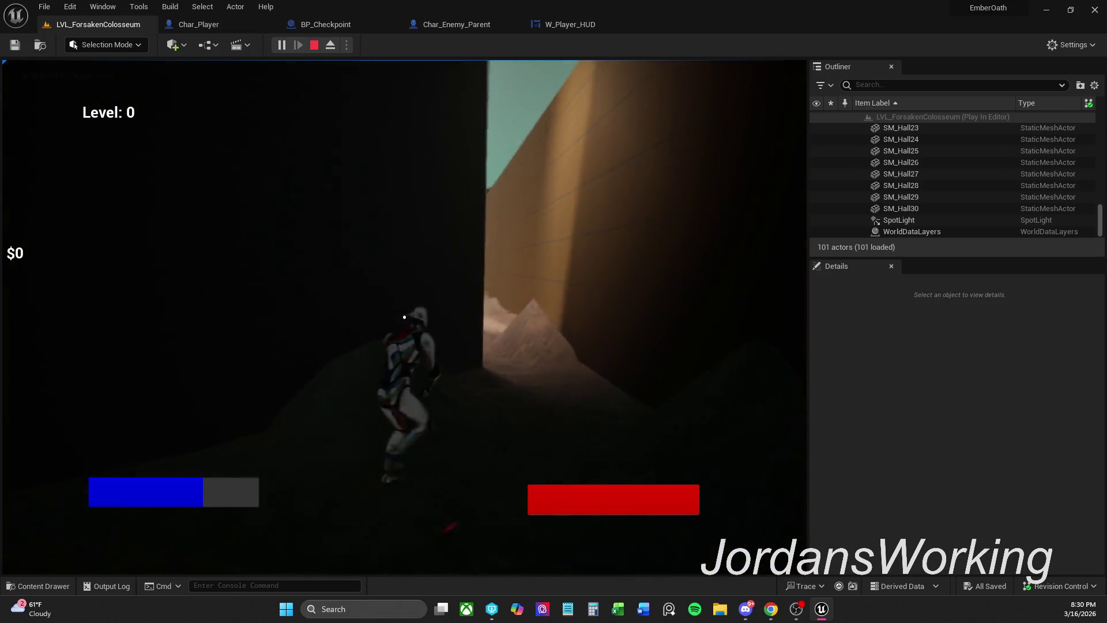
key("w")
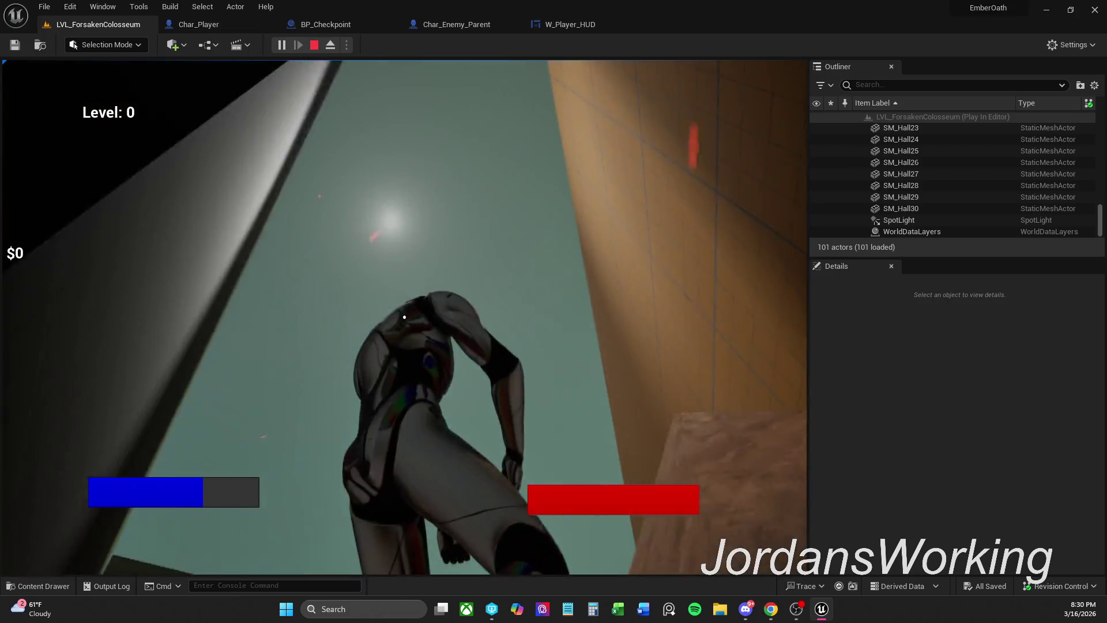
key("w")
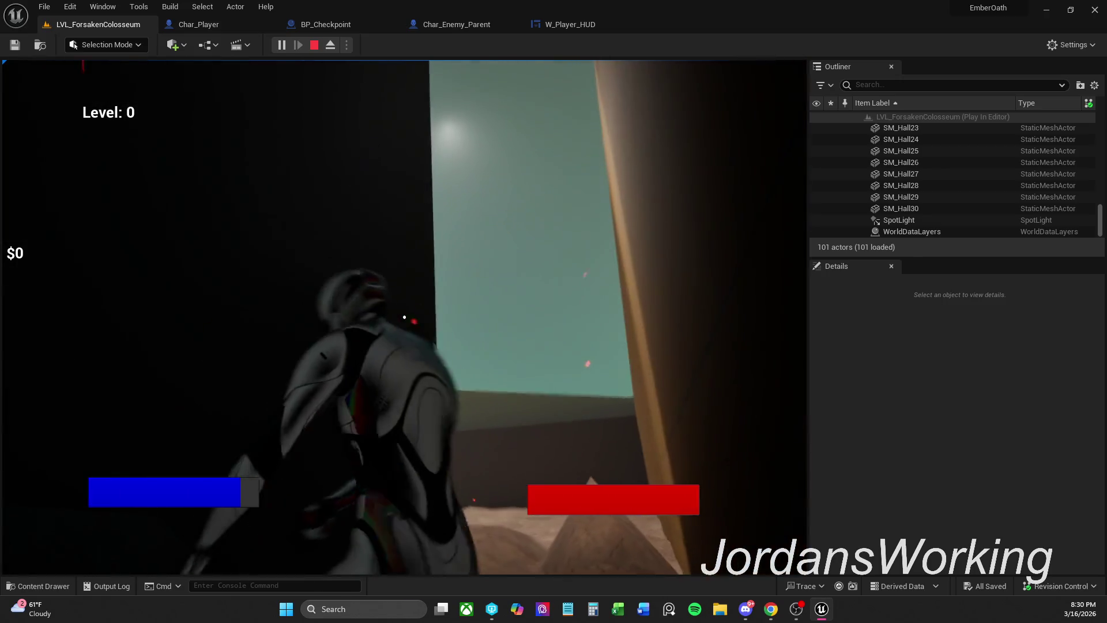
key("w")
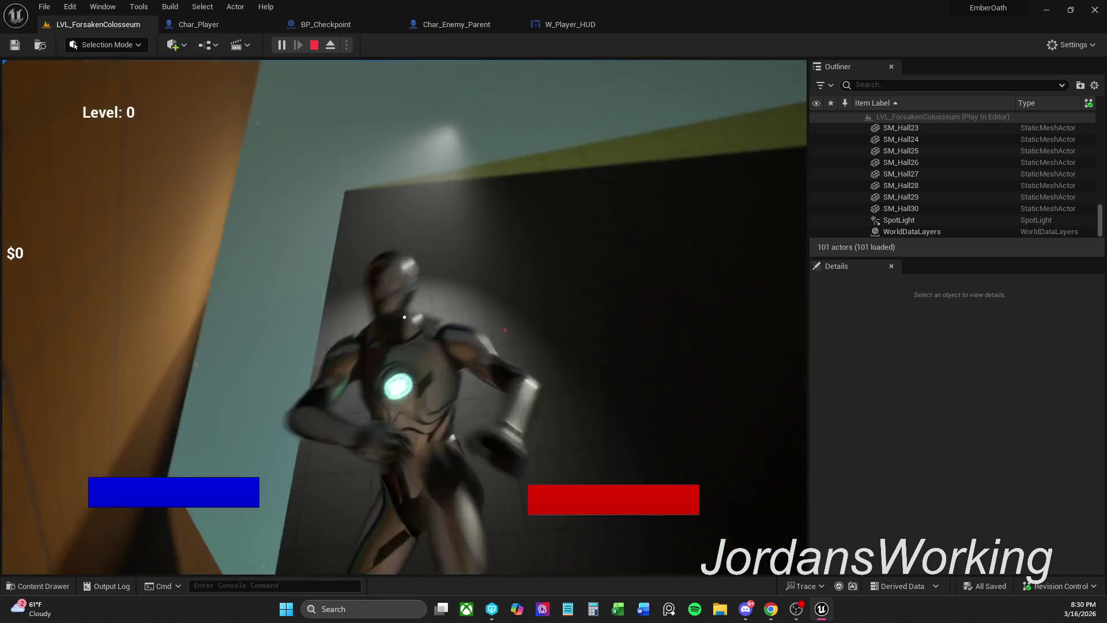
key("s")
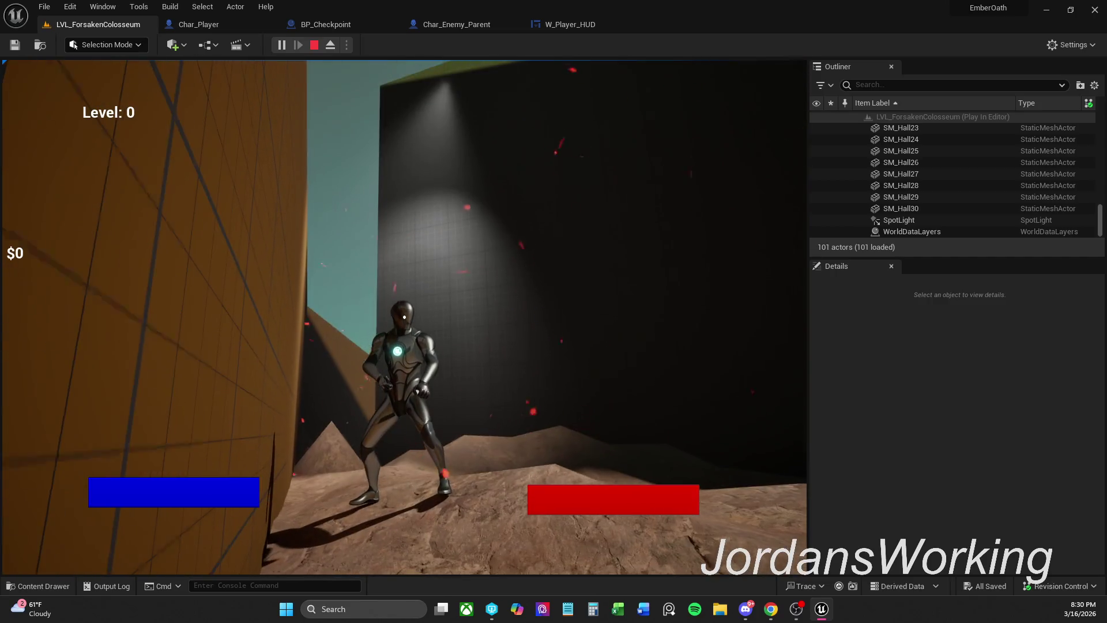
key("Escape")
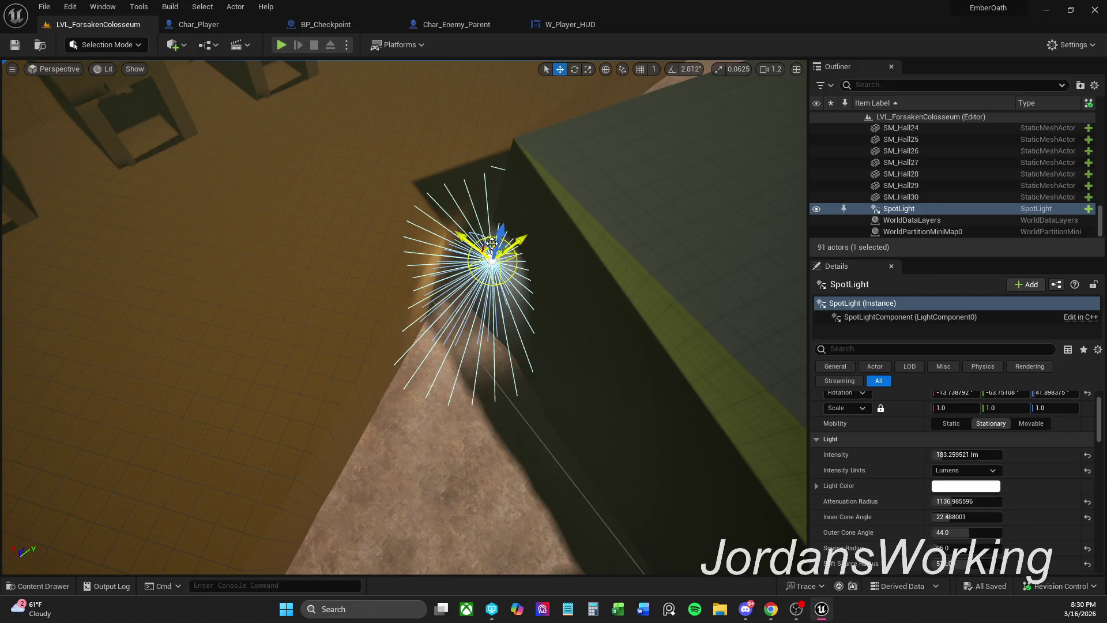
left_click_drag(491, 243, 503, 232)
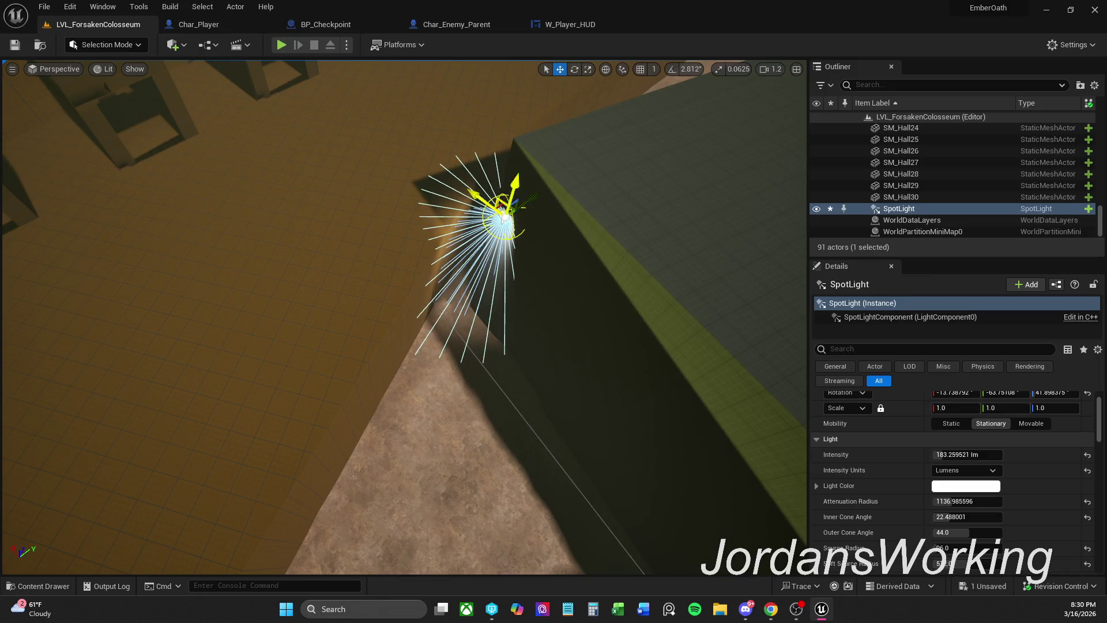
- Slide the SpotLight along X, save the current level, and bring up the W_Player_HUD designer
key("w")
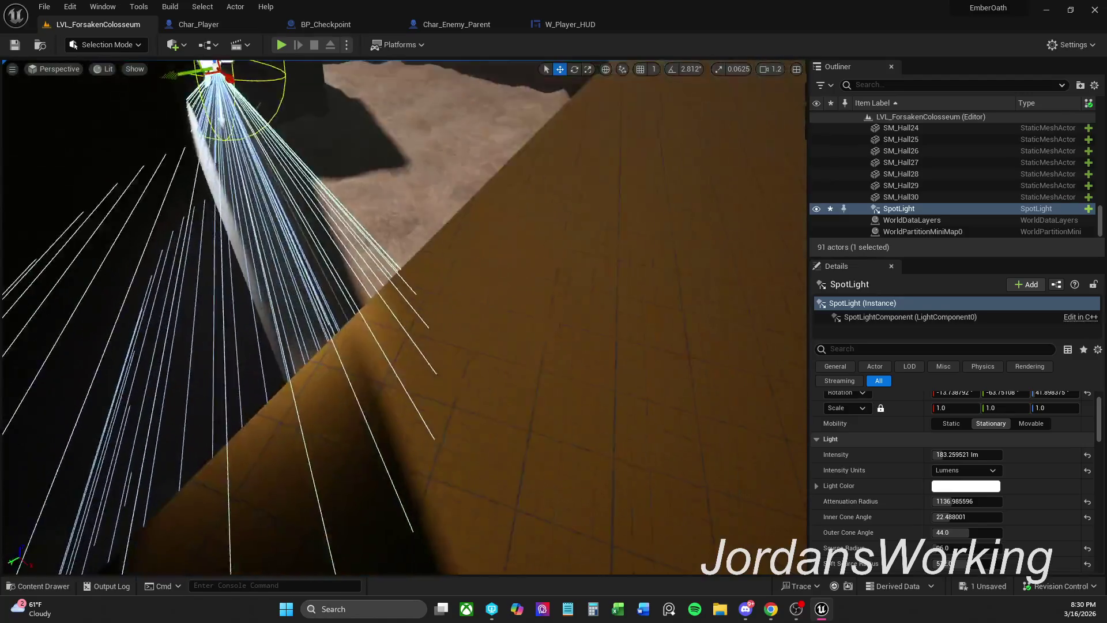
key("f")
left_click_drag(401, 247, 400, 266)
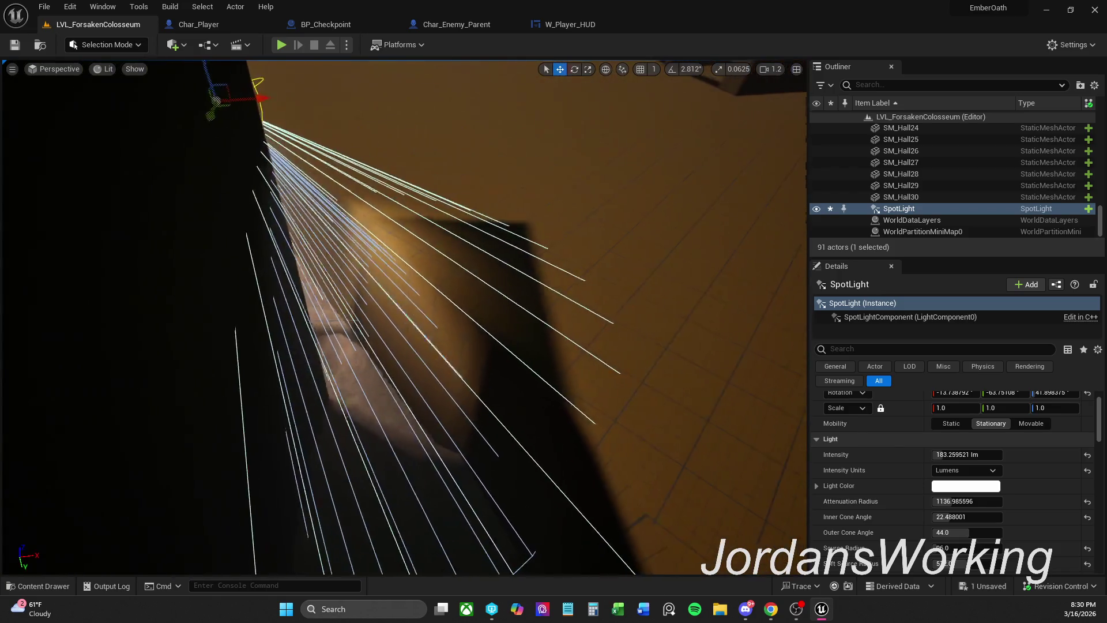
left_click_drag(265, 256, 264, 255)
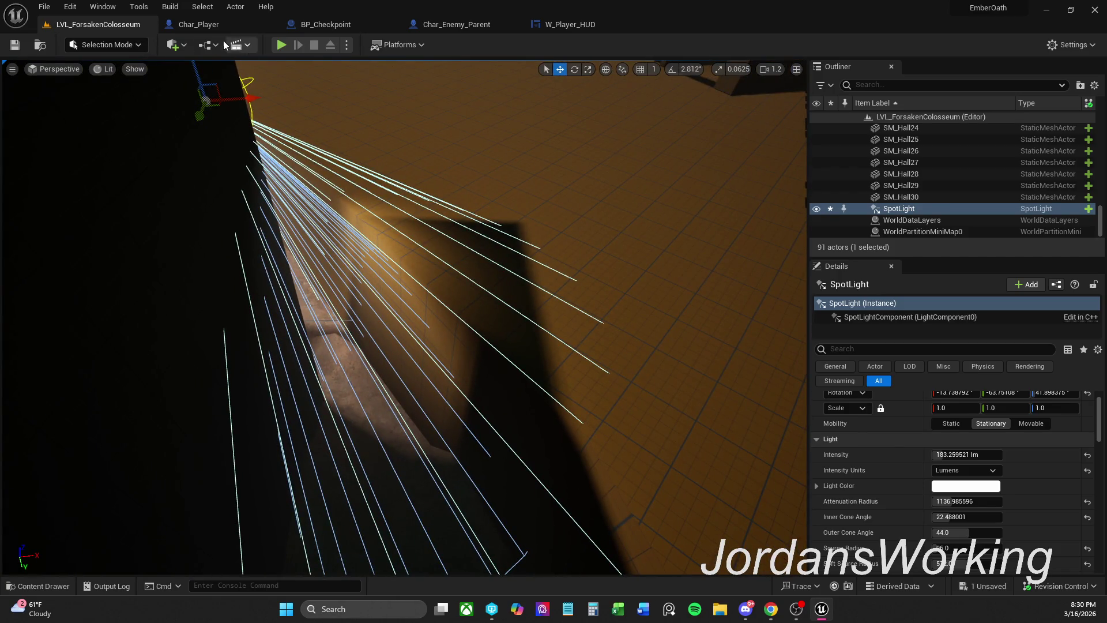
left_click(13, 49)
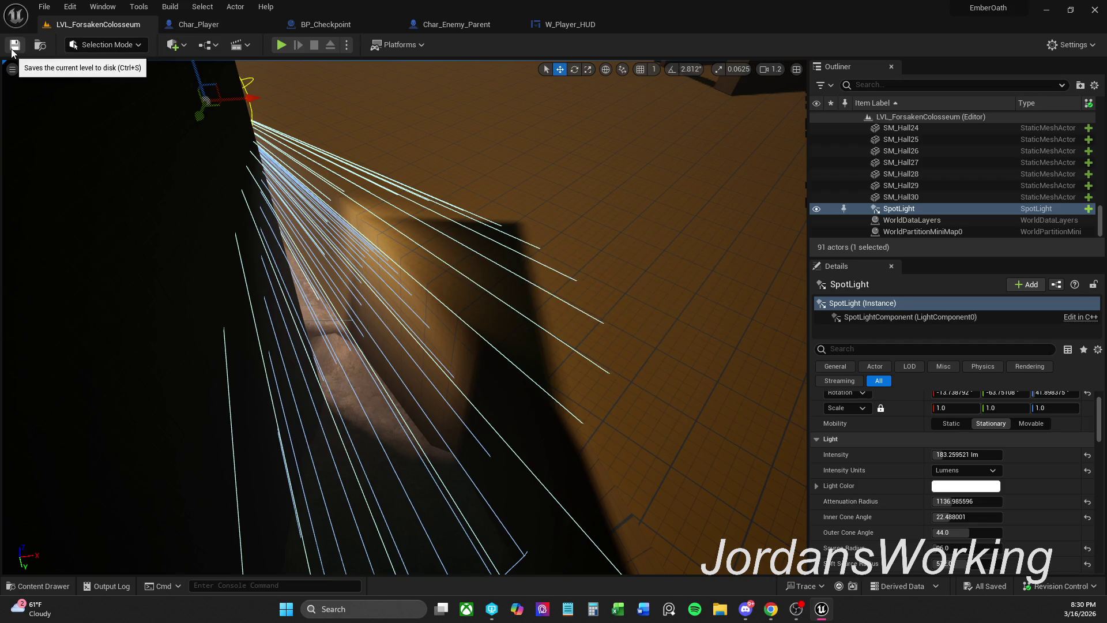
left_click(546, 26)
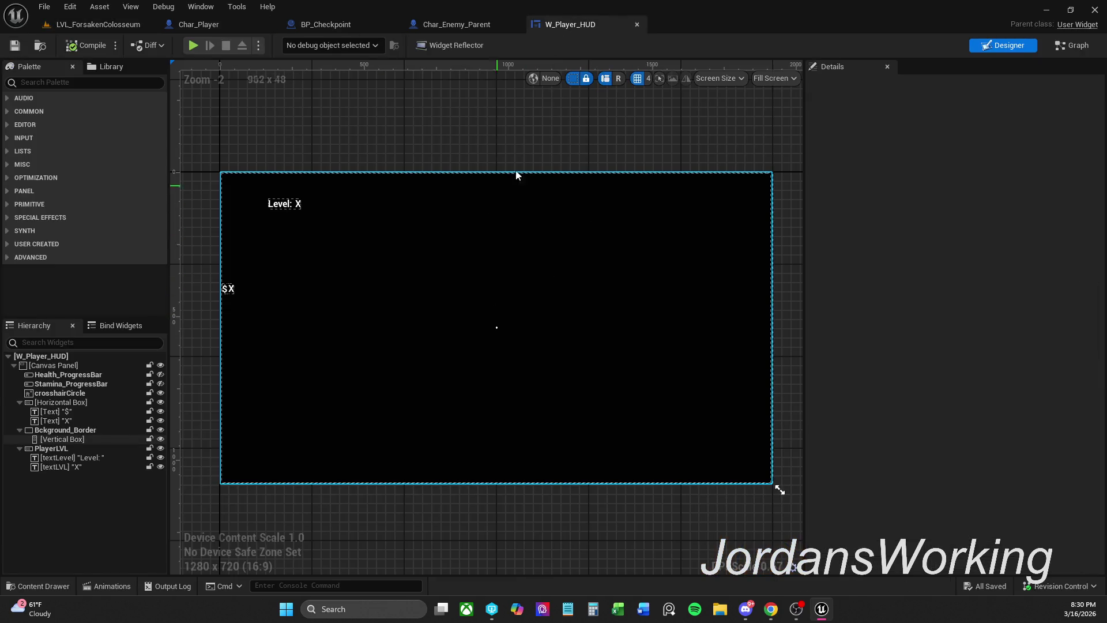
left_click(1078, 46)
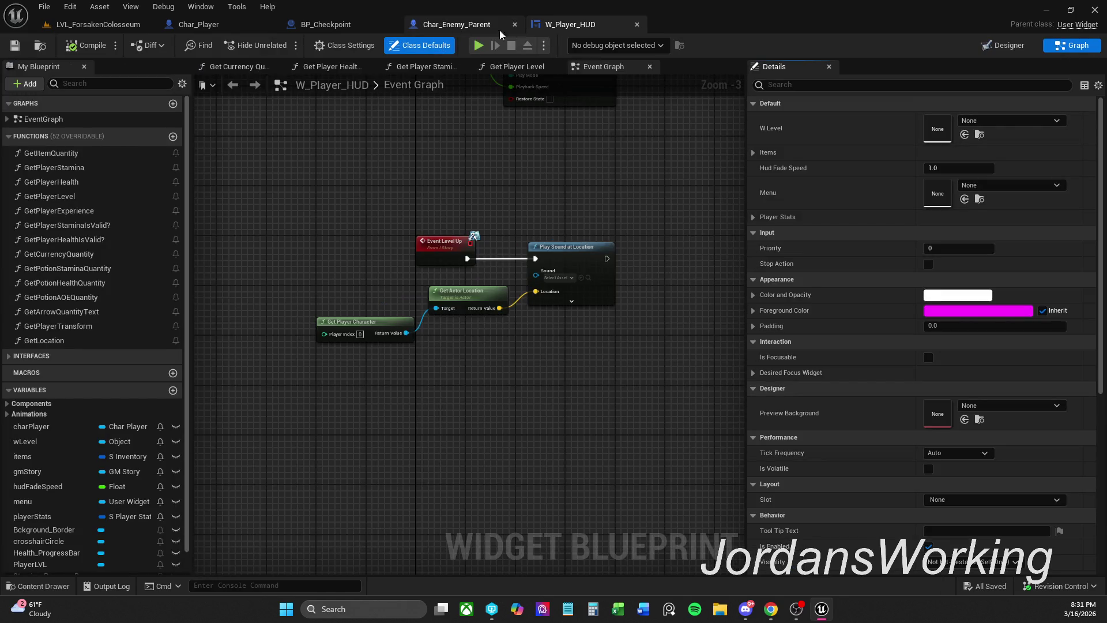
mouse_move(344, 204)
left_mouse_down()
mouse_move(578, 403)
mouse_move(582, 390)
mouse_move(346, 198)
left_mouse_up()
left_click(582, 390)
left_click(483, 172)
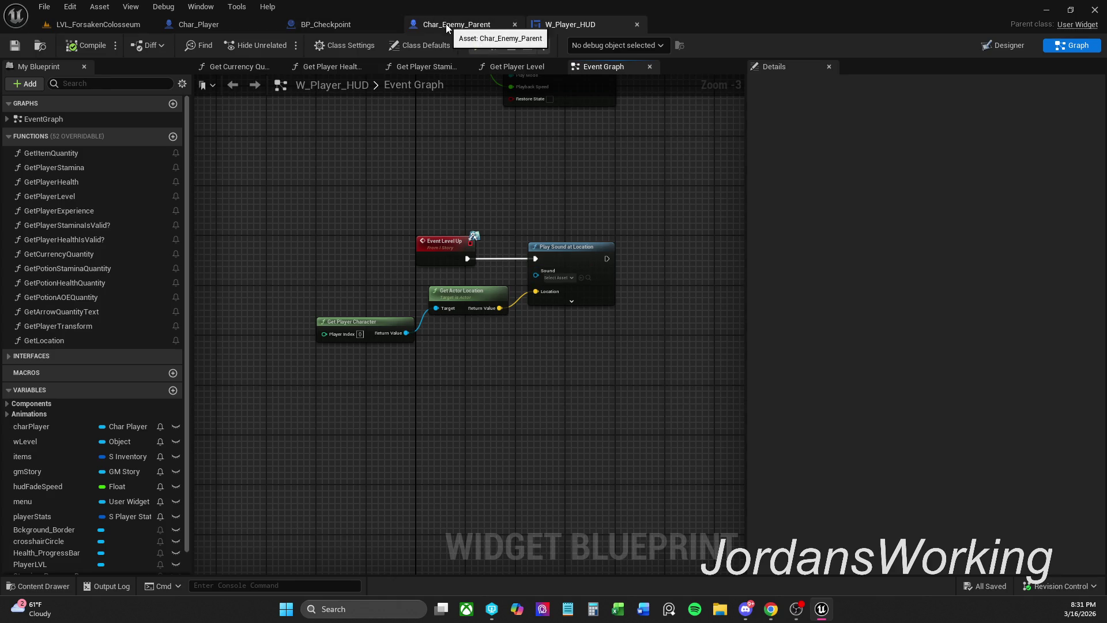
mouse_move(295, 188)
left_mouse_down()
mouse_move(583, 378)
mouse_move(622, 379)
left_mouse_up()
left_click(595, 312)
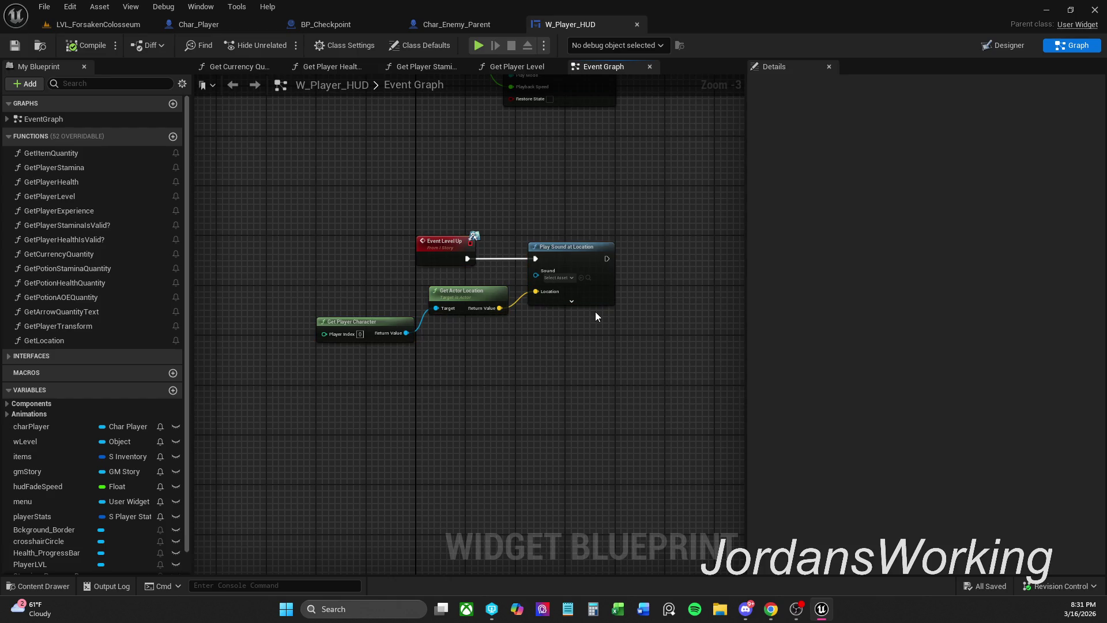
left_click_drag(607, 323, 530, 340)
left_click(67, 585)
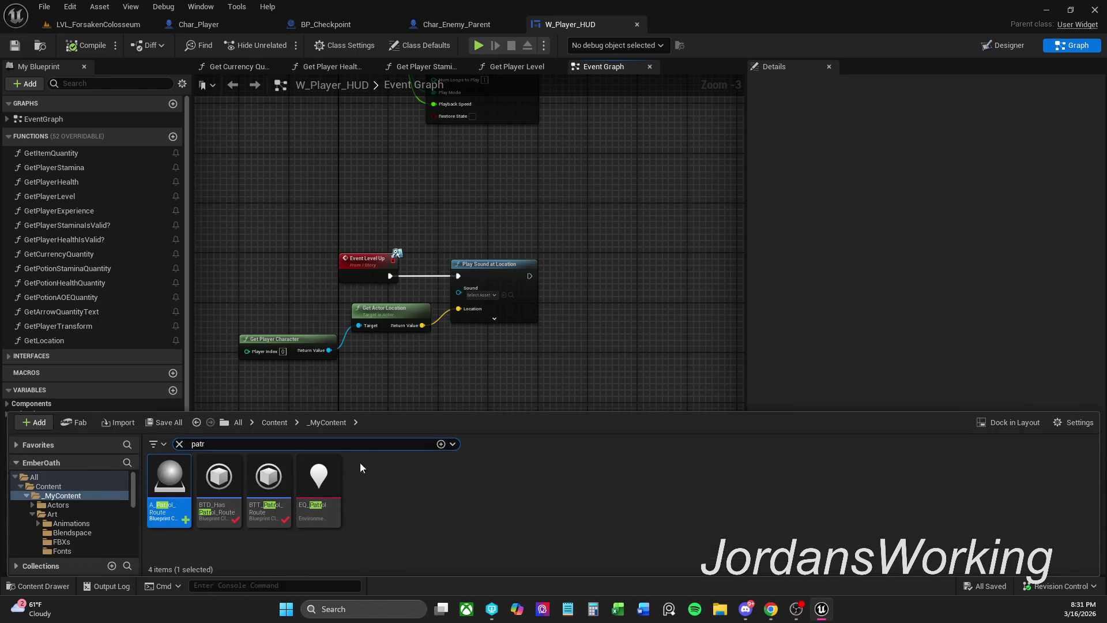
left_click(179, 443)
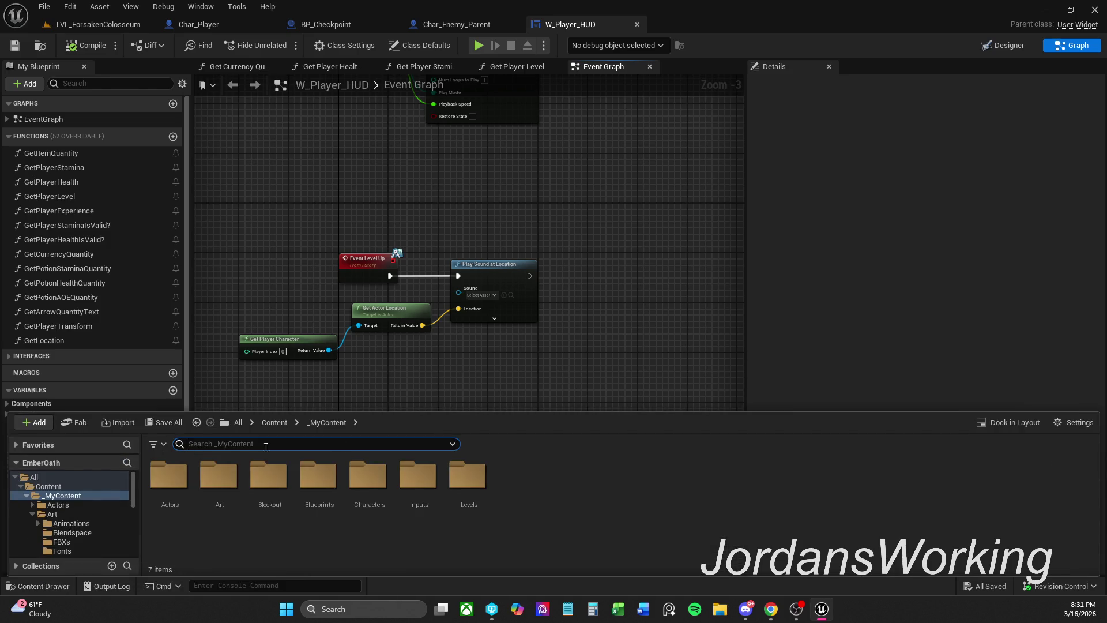
left_click(447, 387)
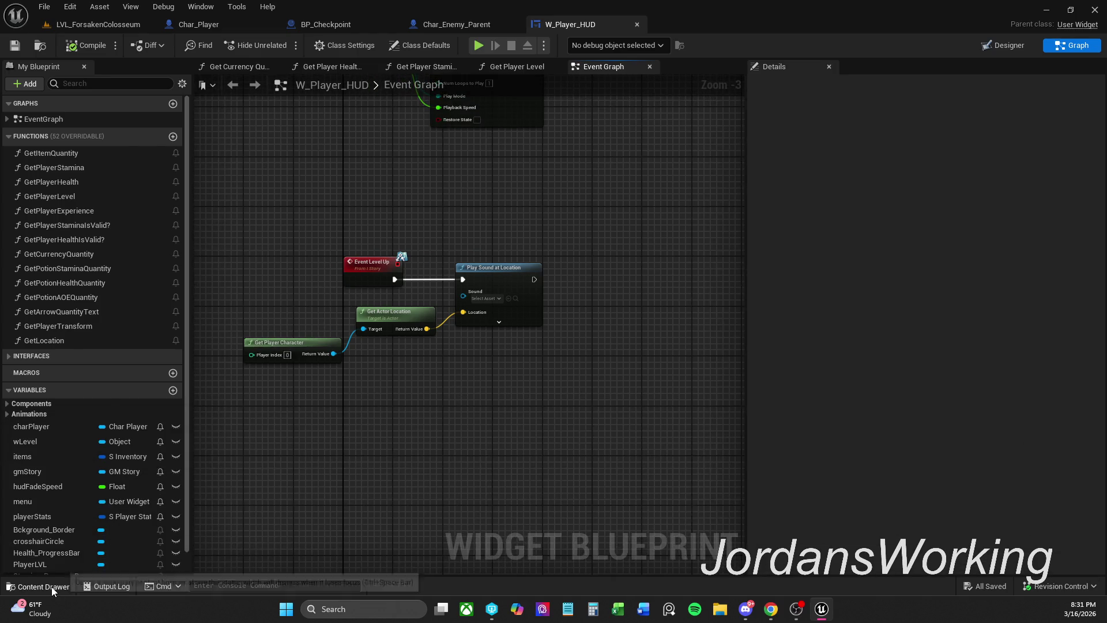
left_click(50, 587)
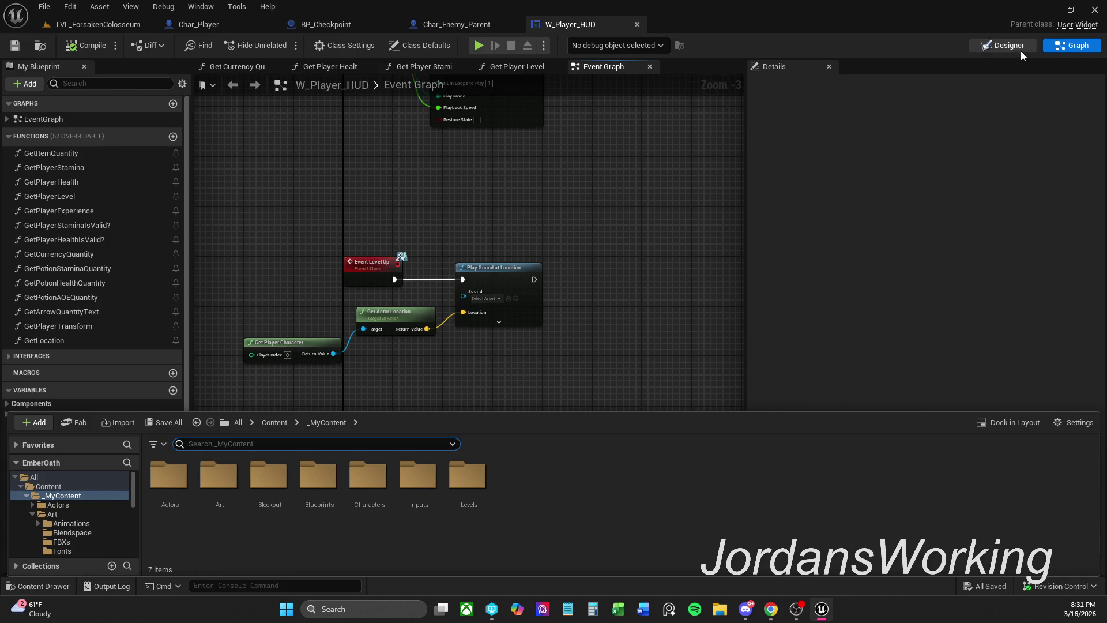
left_click(1004, 45)
scroll(292, 207, "up", 2)
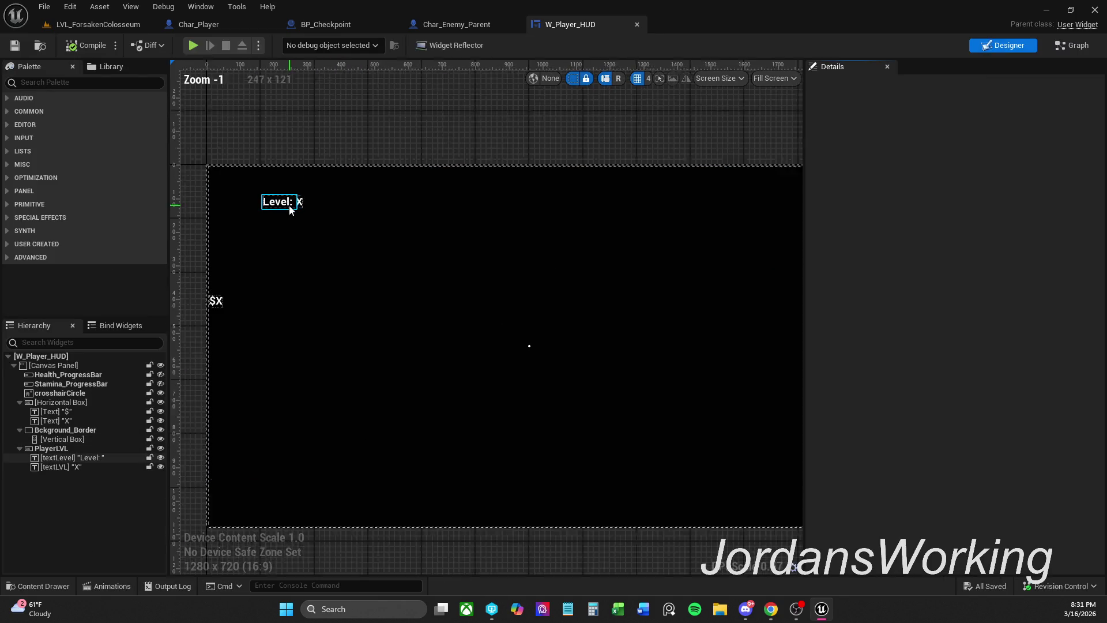
- Select the PlayerLVL group, set its Render Opacity to 0.0, and compile the HUD widget
left_click(295, 203)
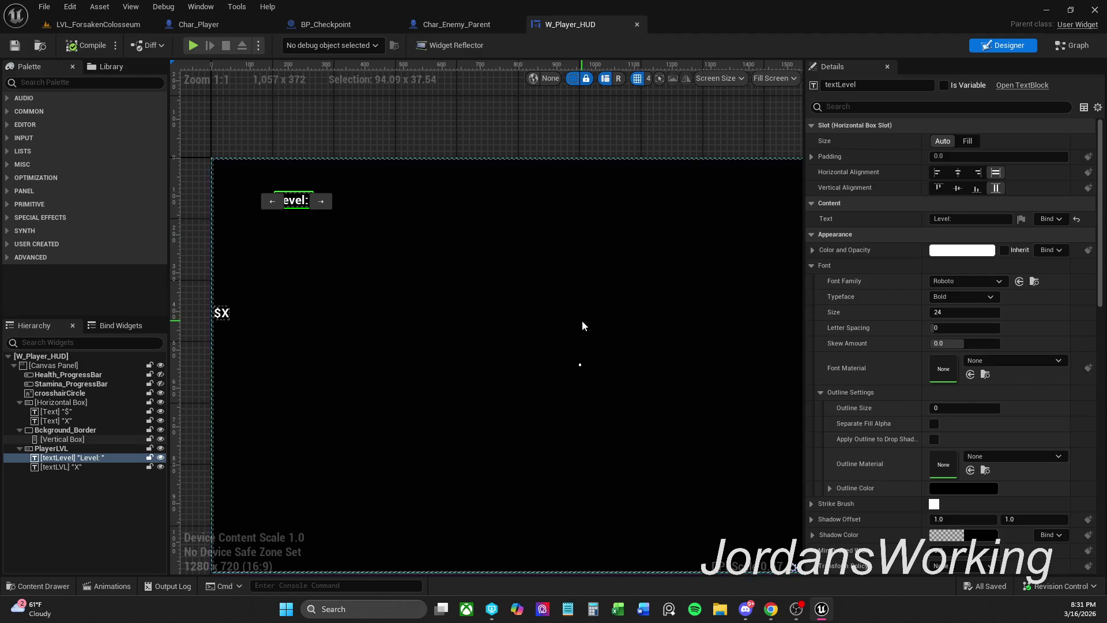
left_click(51, 448)
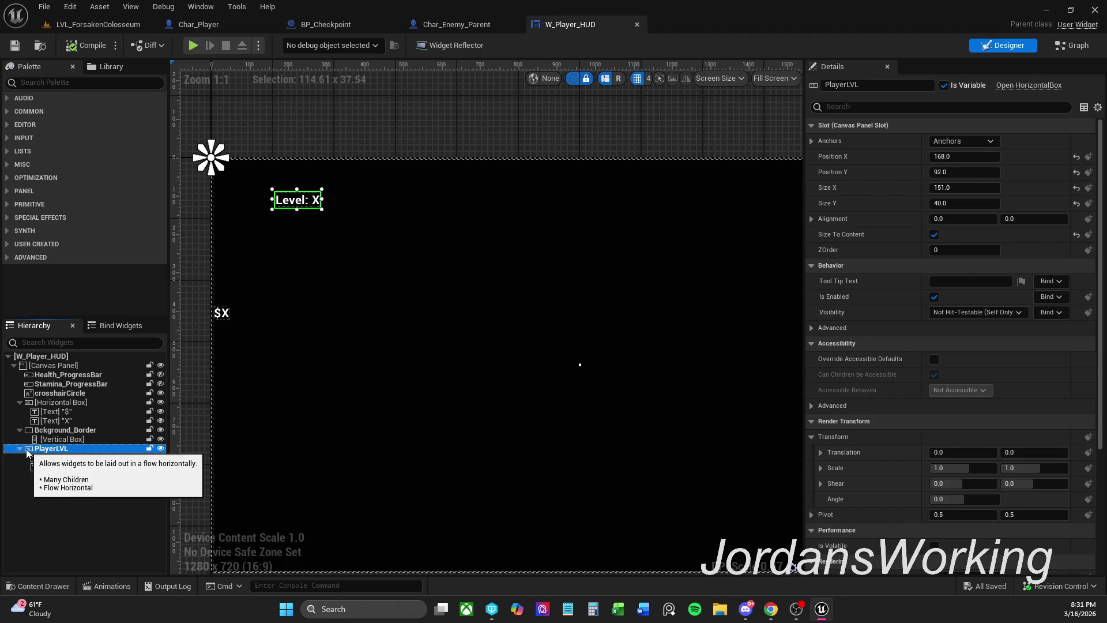
left_click(895, 106)
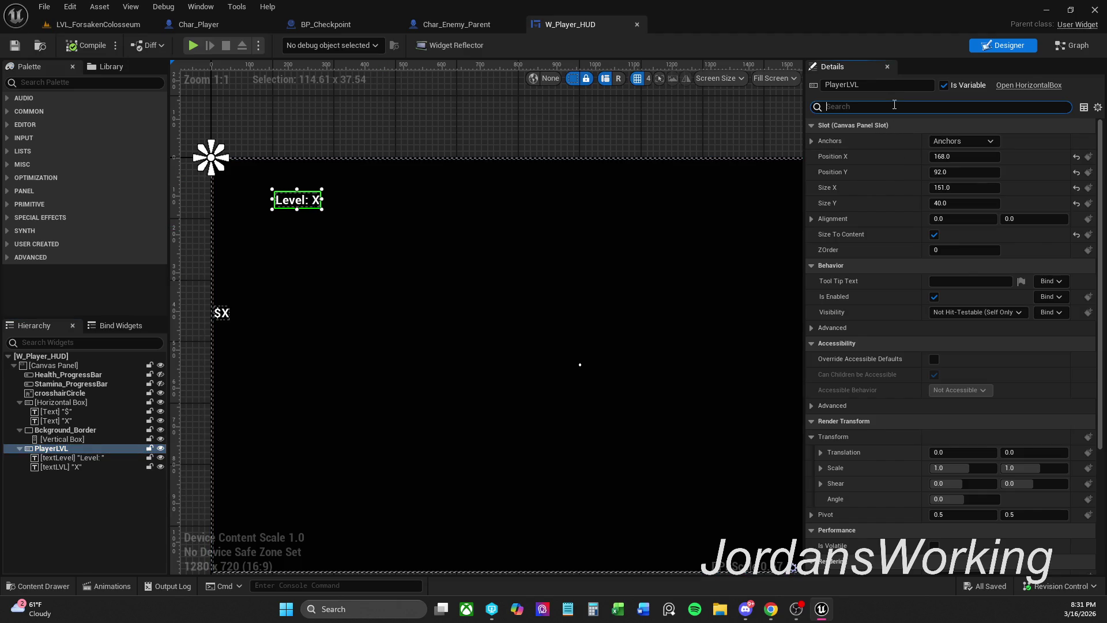
type("render")
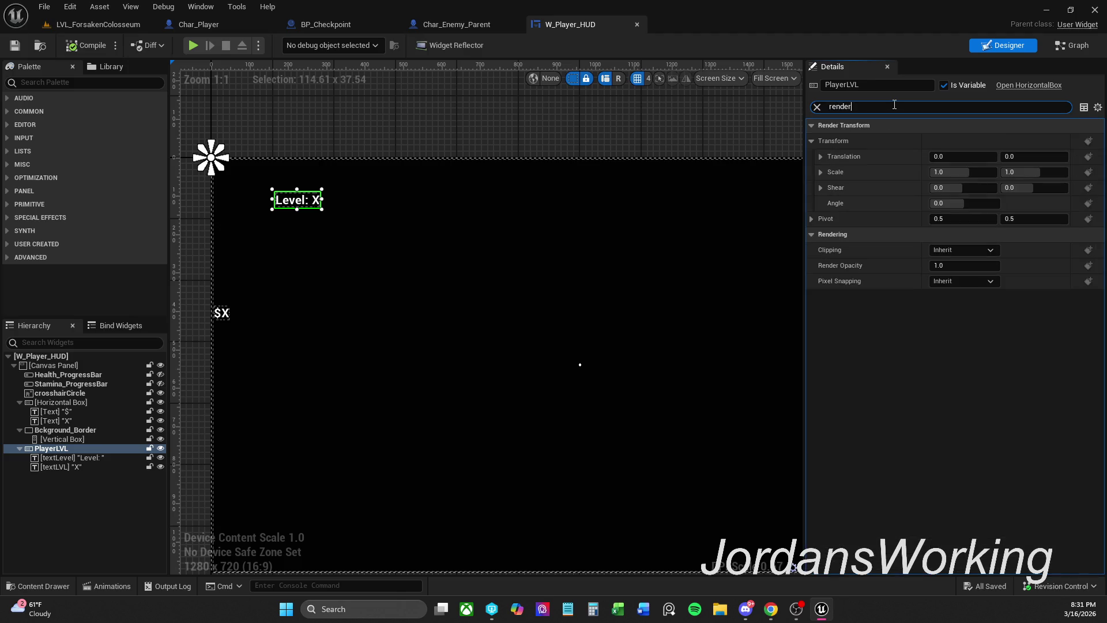
left_click(960, 266)
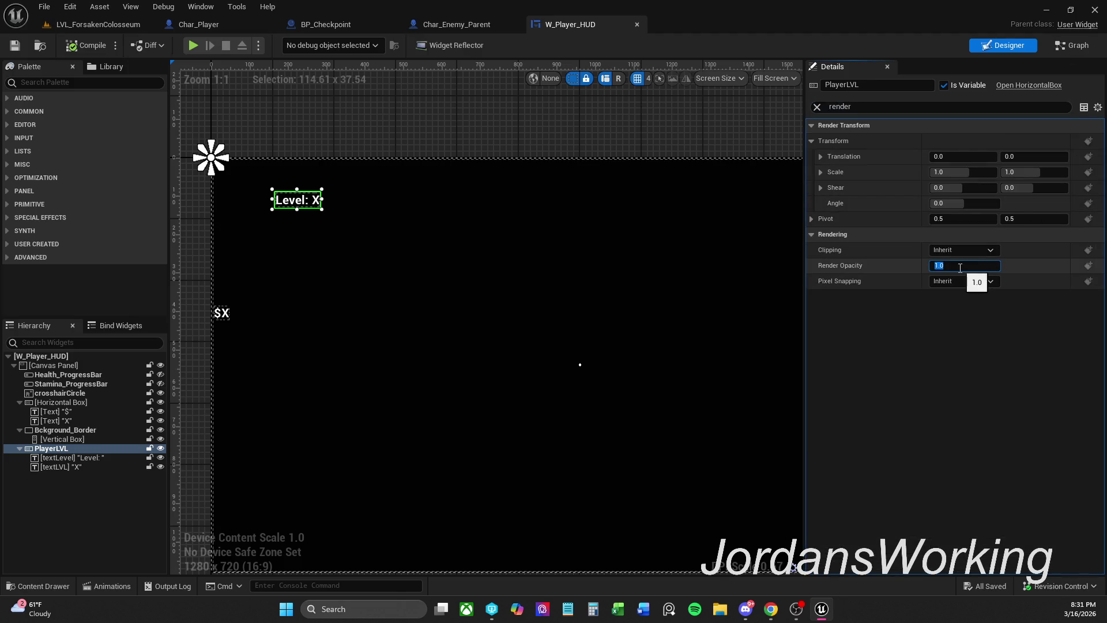
type("0")
key("Return")
left_click(95, 46)
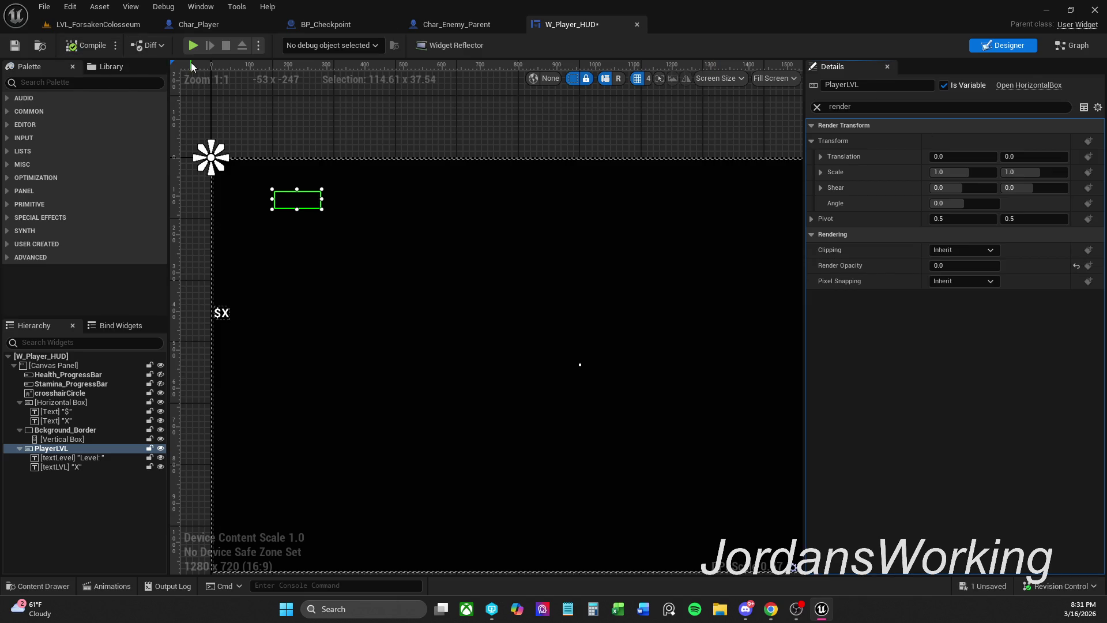
left_click(104, 586)
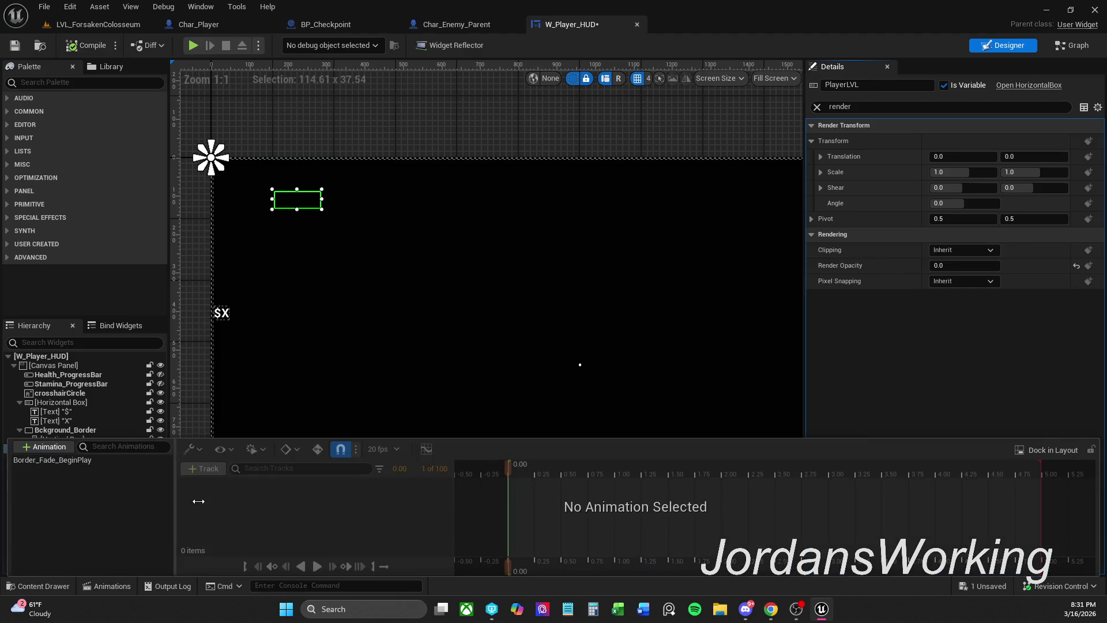
- Add a new widget animation named LVLUp and compile the widget
left_click(55, 448)
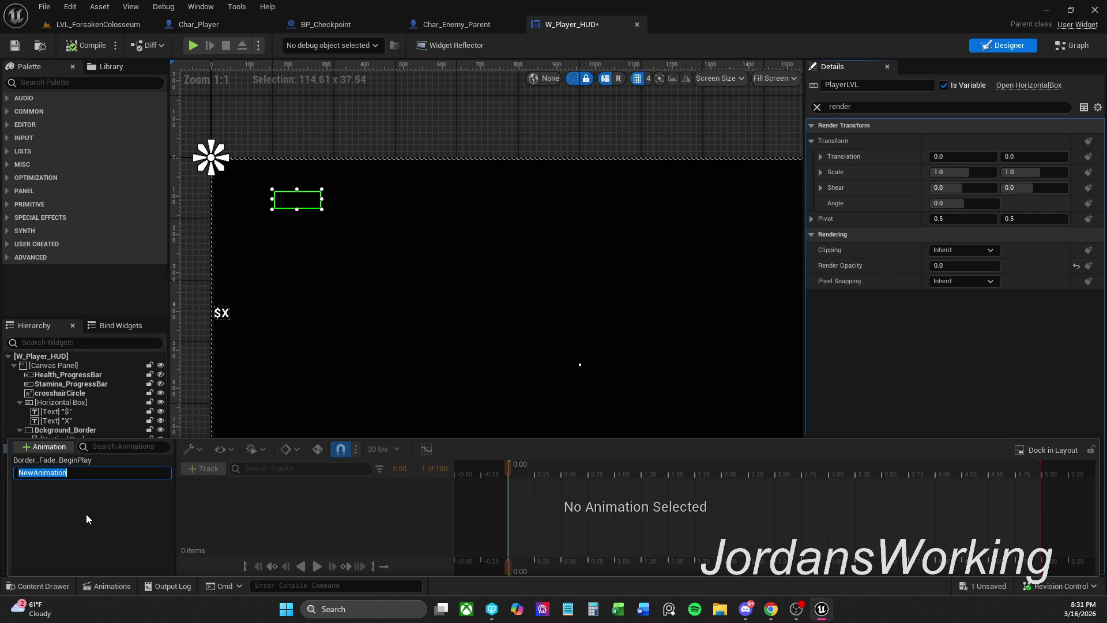
type("Leve")
key("BackSpace")
key("BackSpace")
key("BackSpace")
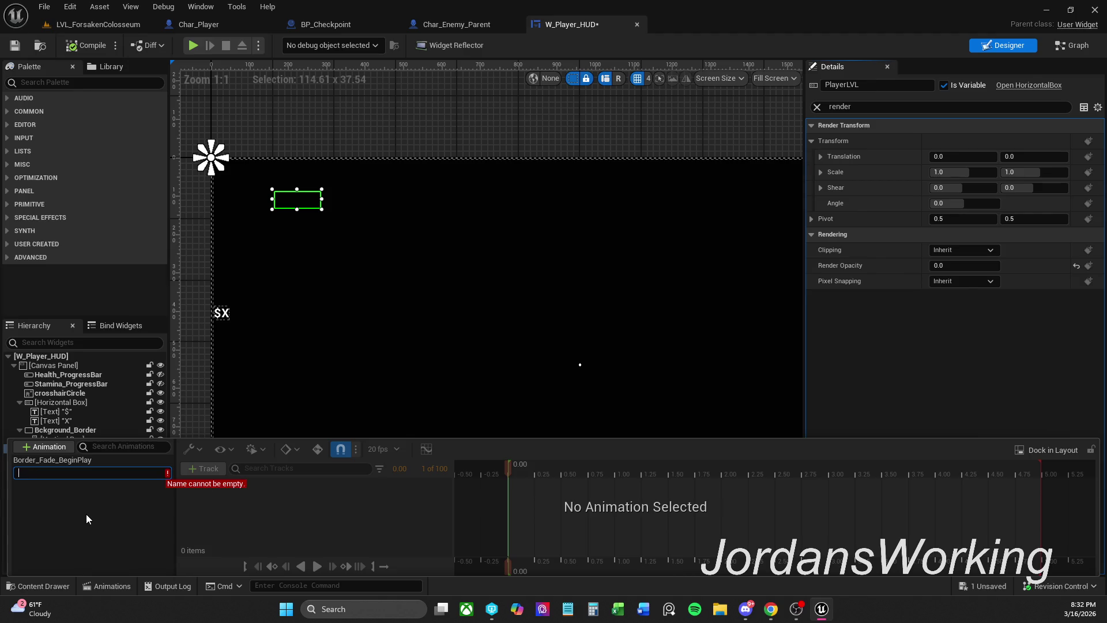
type("LVL")
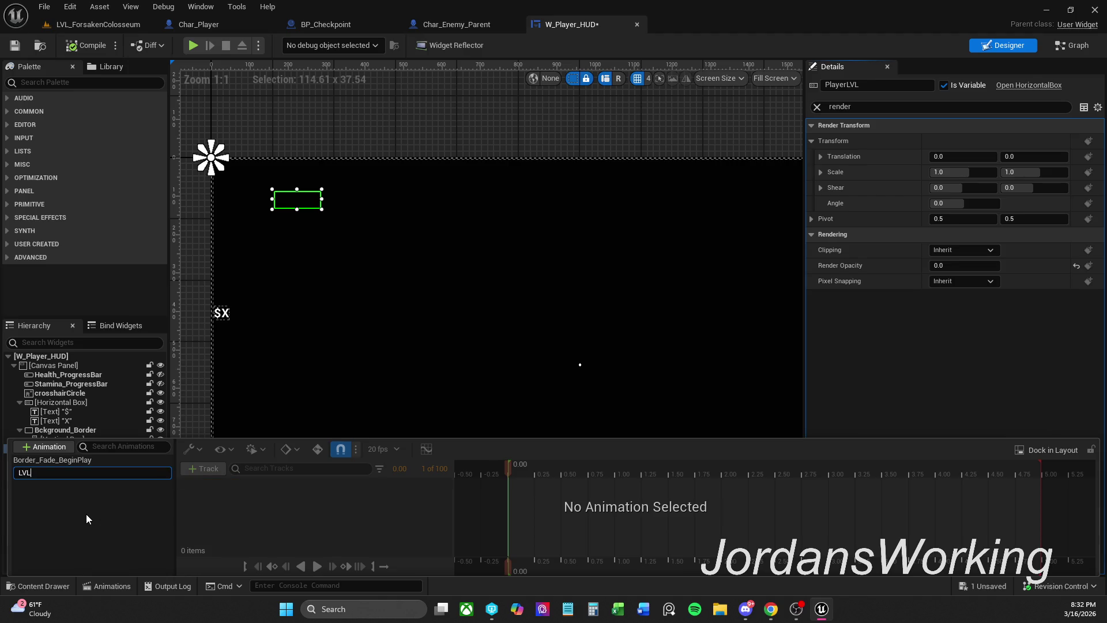
type("Up")
key("Return")
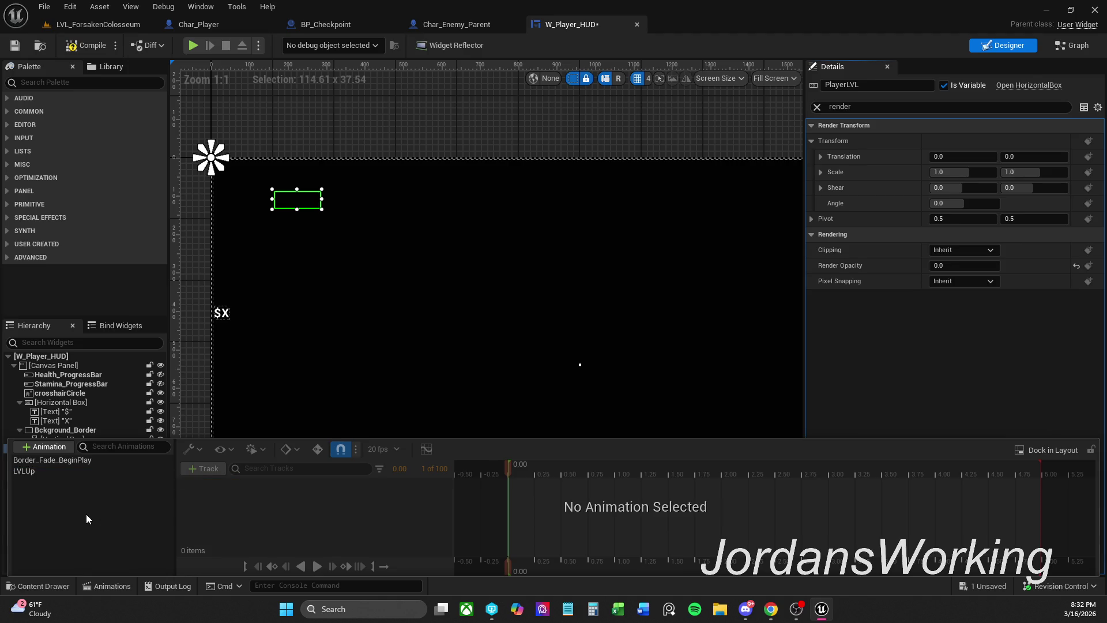
left_click(87, 45)
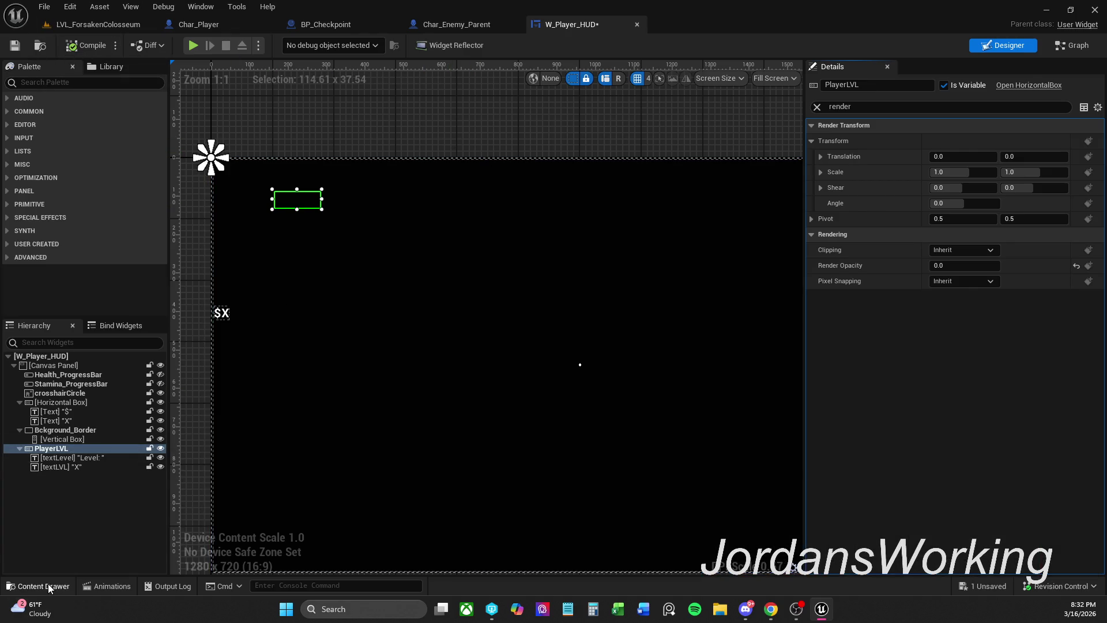
- Select LVLUp and add a track for the PlayerLVL widget from All Named Widgets
left_click(39, 586)
left_click(112, 586)
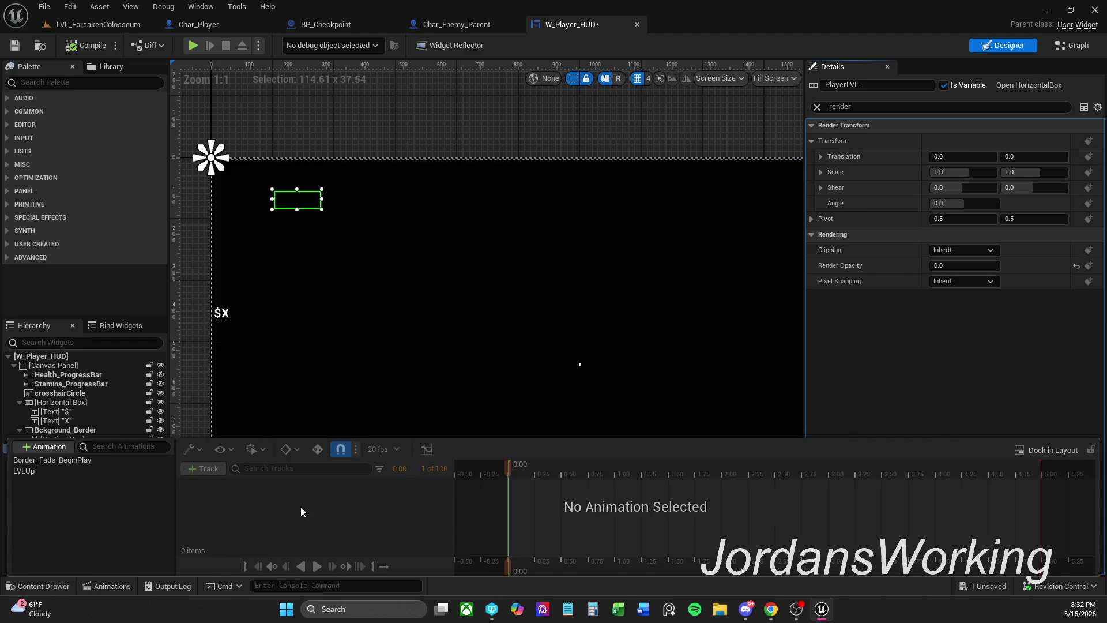
left_click(43, 472)
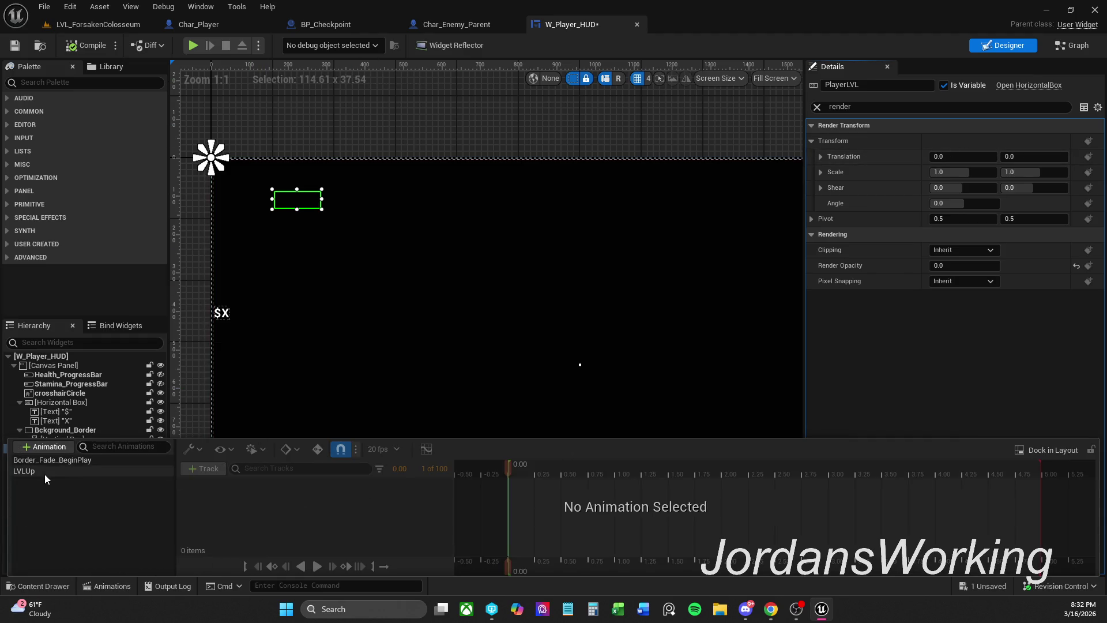
left_click(191, 471)
mouse_move(259, 511)
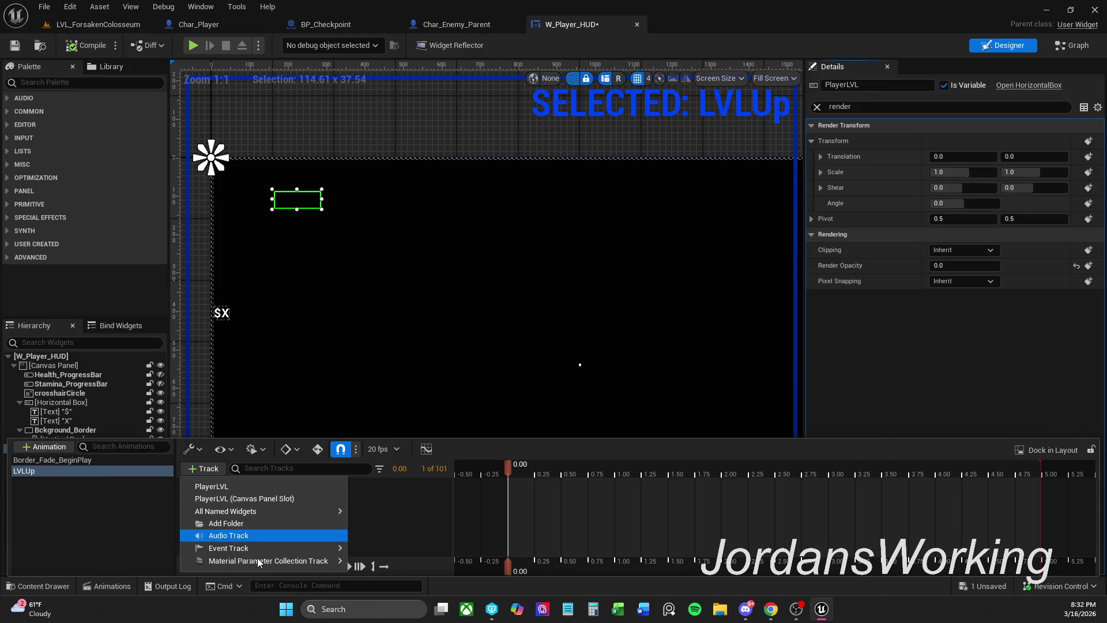
mouse_move(252, 549)
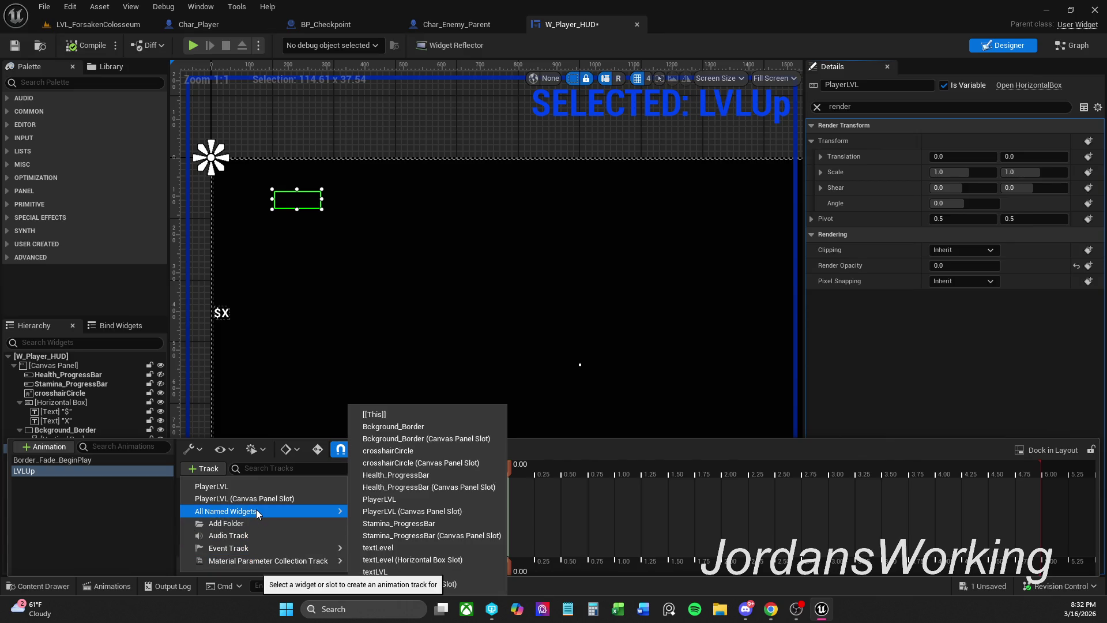
left_click(415, 499)
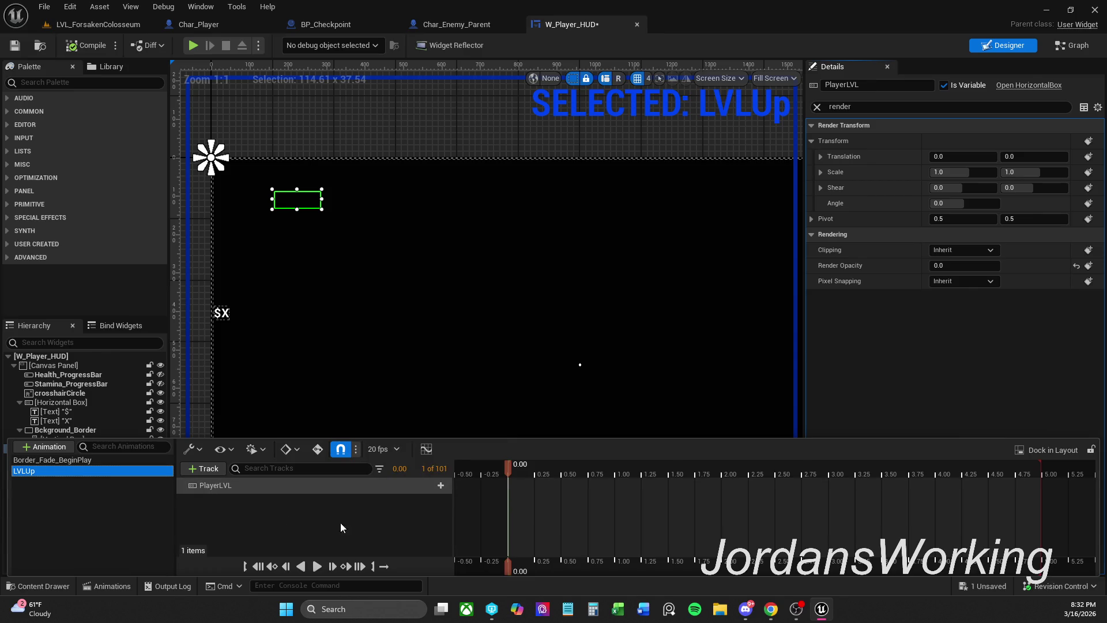
- Add a Render Opacity track to PlayerLVL and key it at 1.0 at the start
left_click(440, 488)
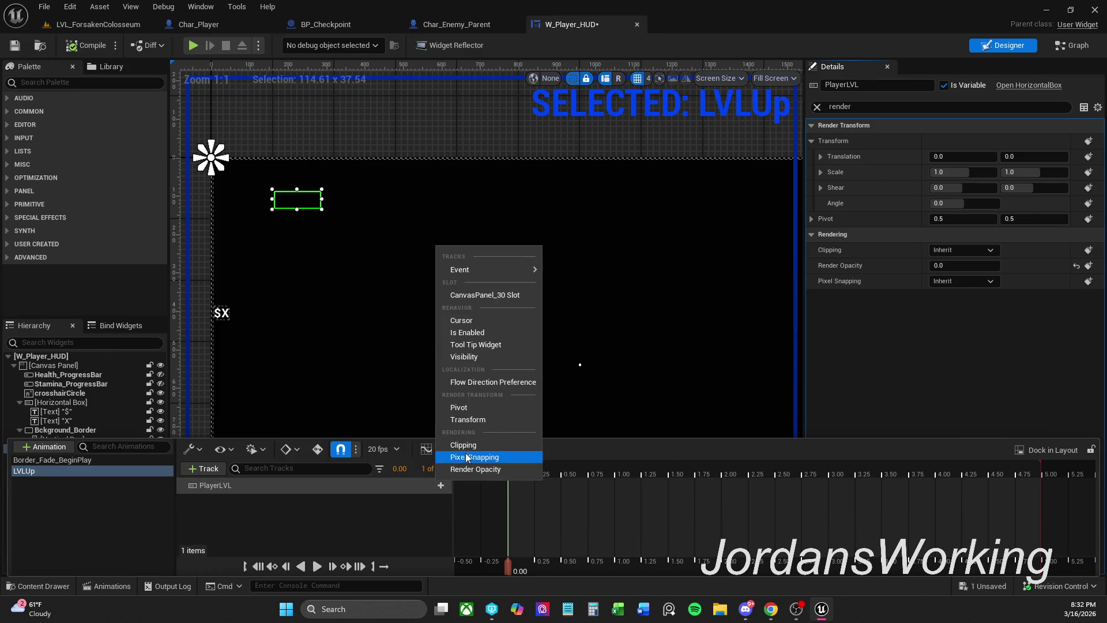
left_click(493, 473)
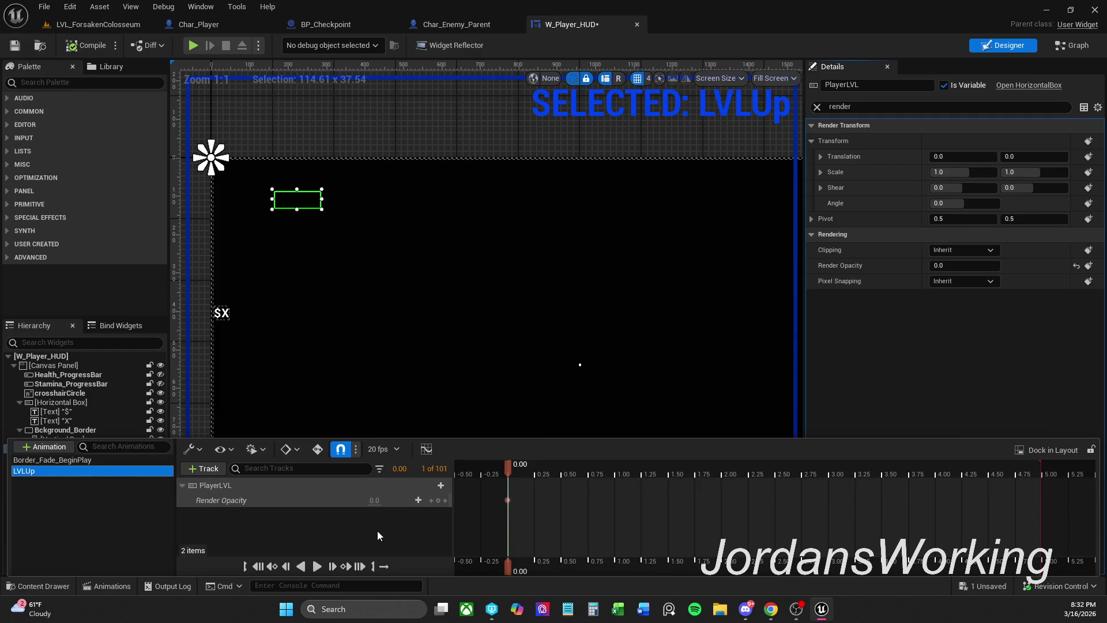
left_click(370, 499)
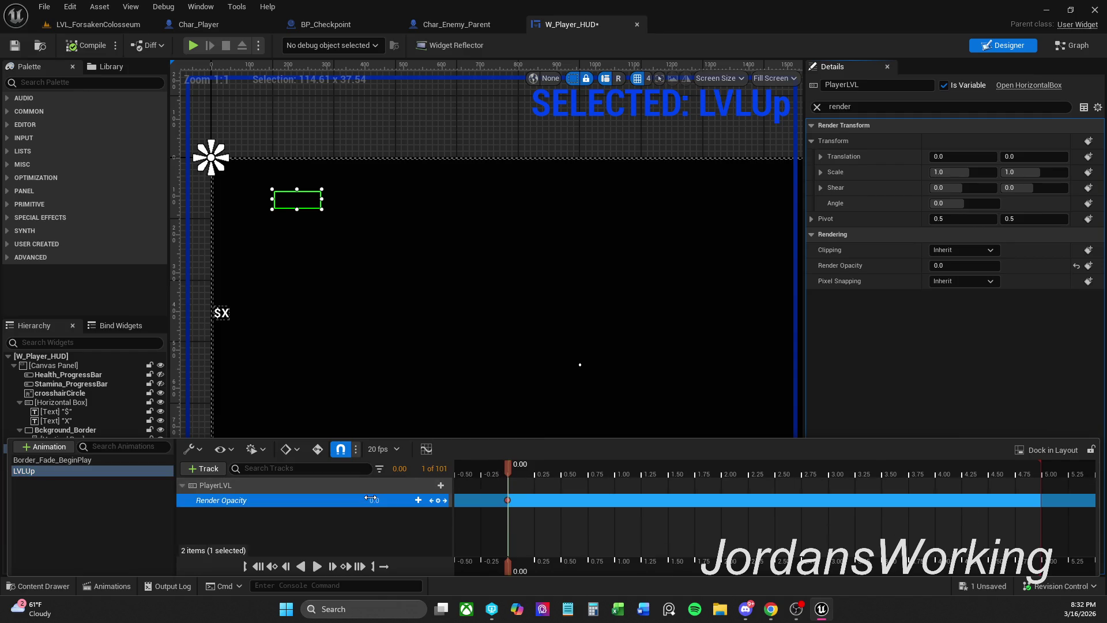
type("1")
key("Return")
- Key render opacity 0.75, then 0.5, then 0.0 at 0.95 seconds, and save the widget
left_click_drag(507, 465, 588, 463)
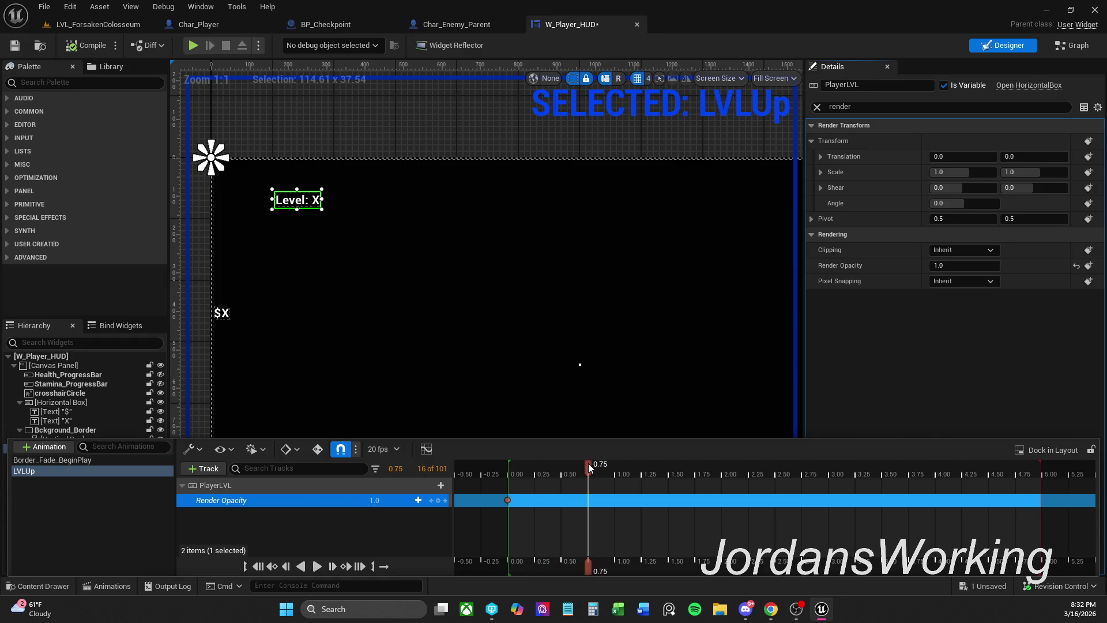
left_click(374, 500)
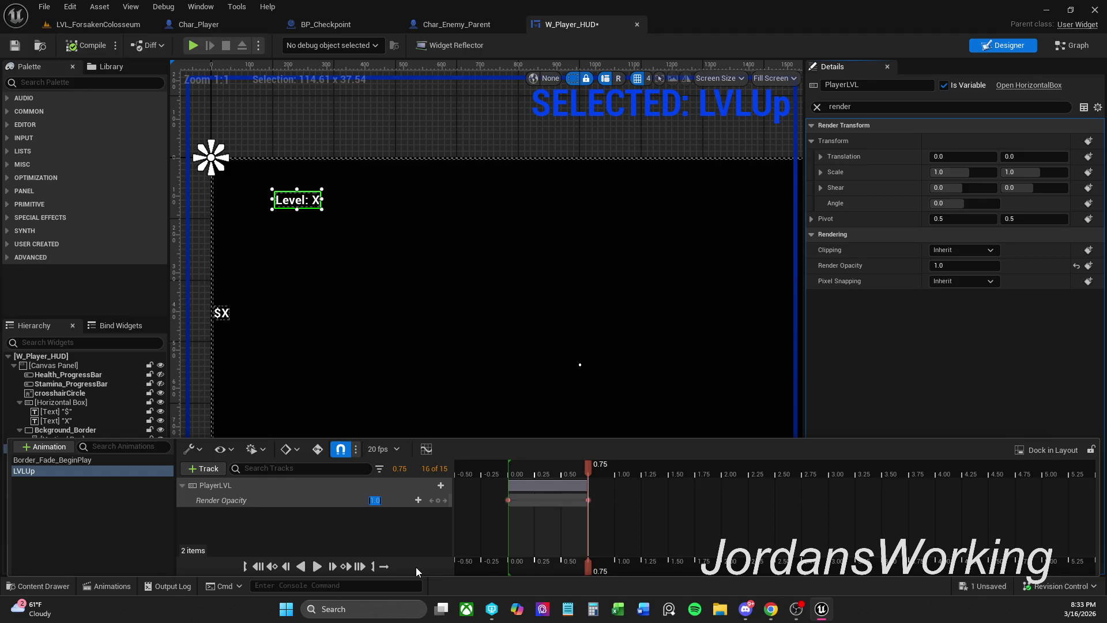
key("BackSpace")
type(".75")
key("Return")
left_click_drag(594, 466, 597, 467)
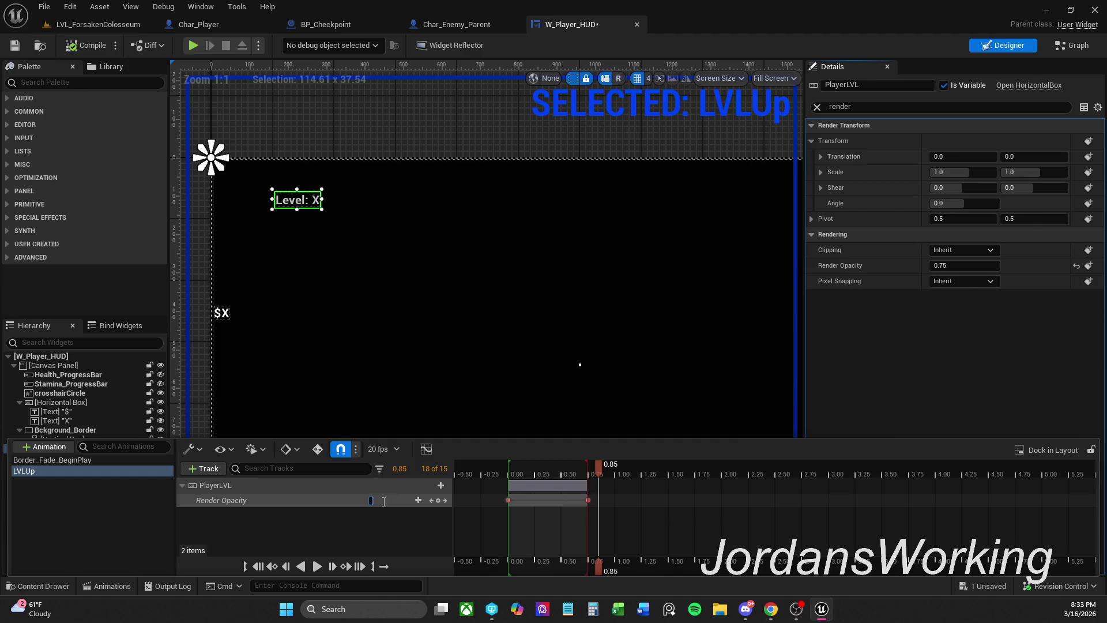
key("Return")
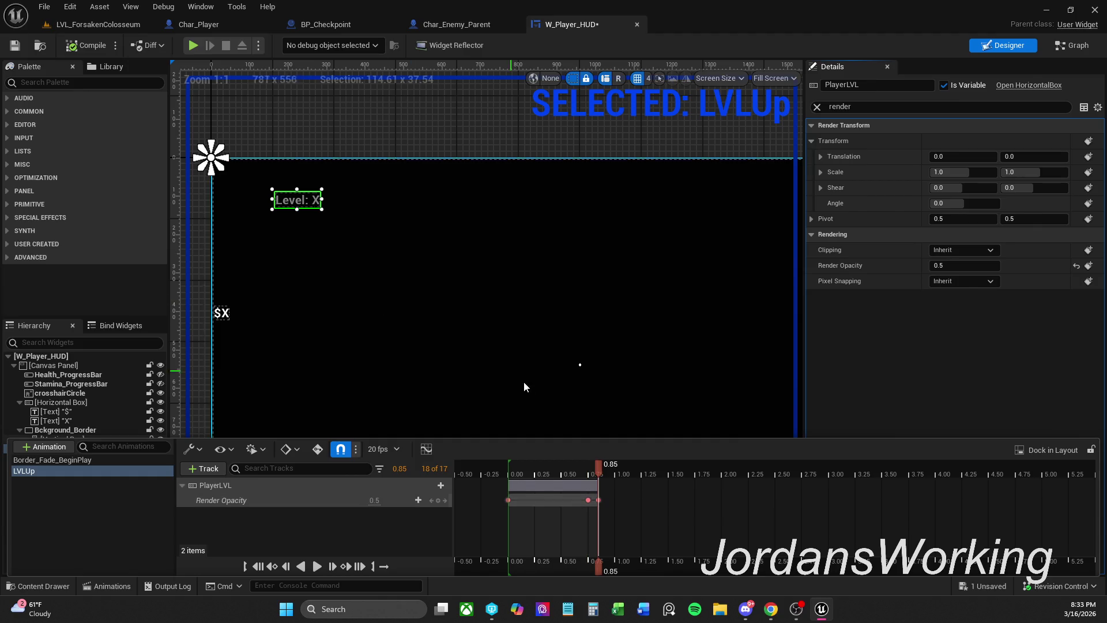
left_click_drag(597, 464, 609, 462)
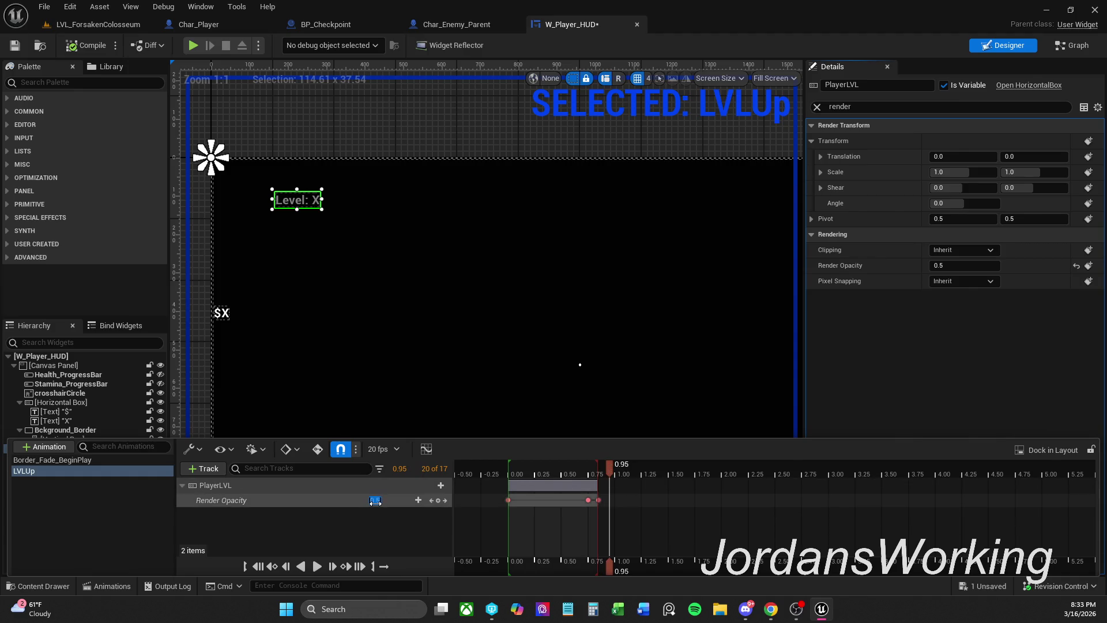
type("0")
key("Return")
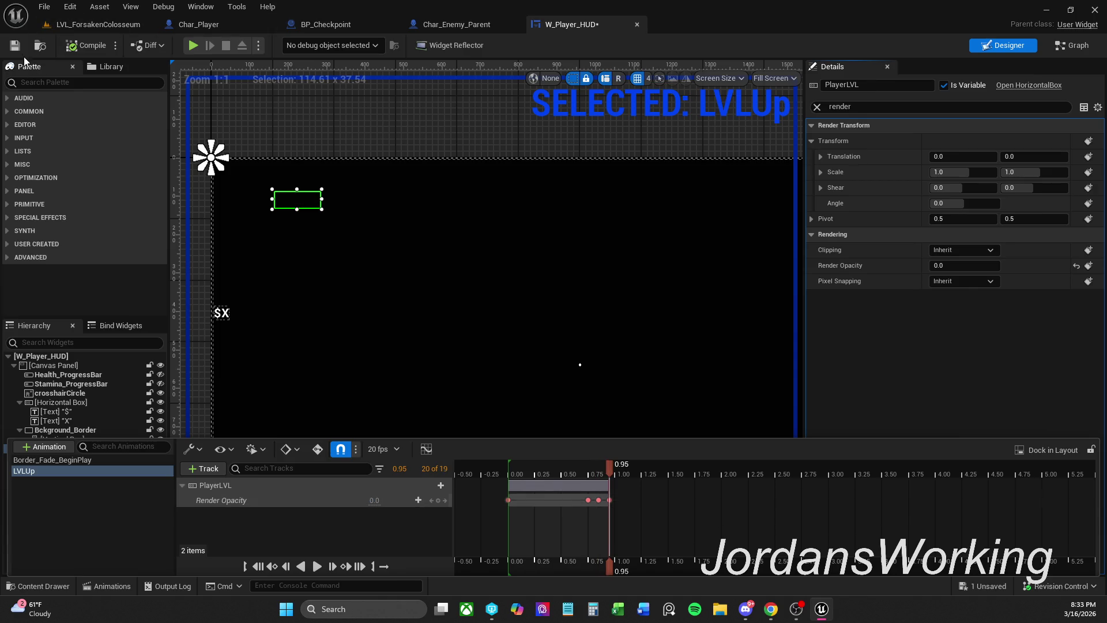
left_click(15, 45)
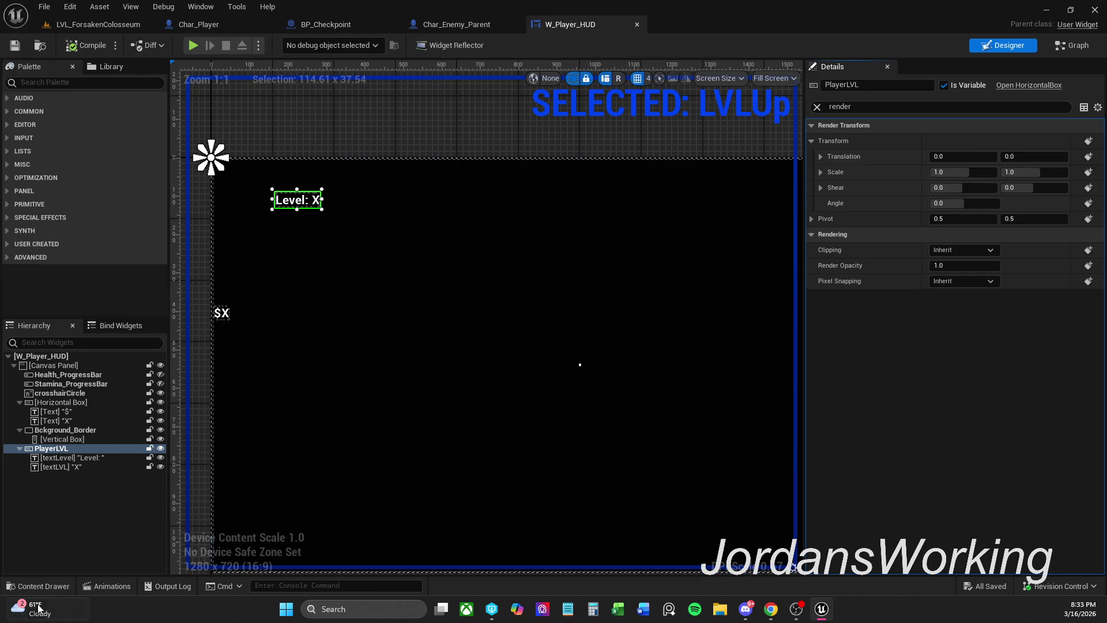
left_click(107, 586)
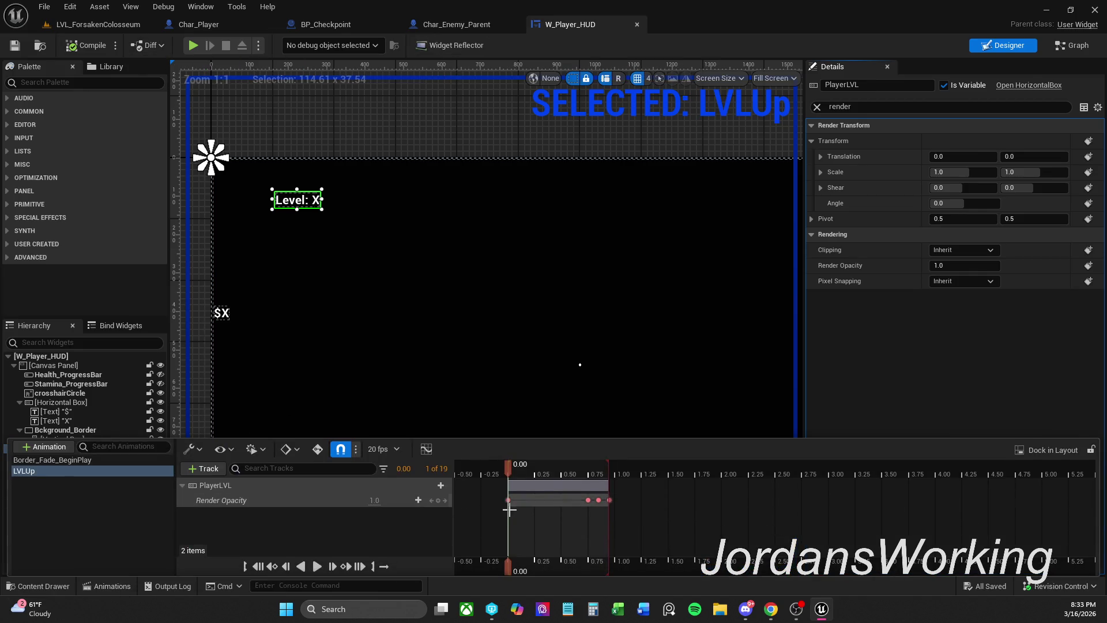
- Reopen the LVLUp timeline and shift all Render Opacity keys about 0.2 seconds later
left_click(95, 24)
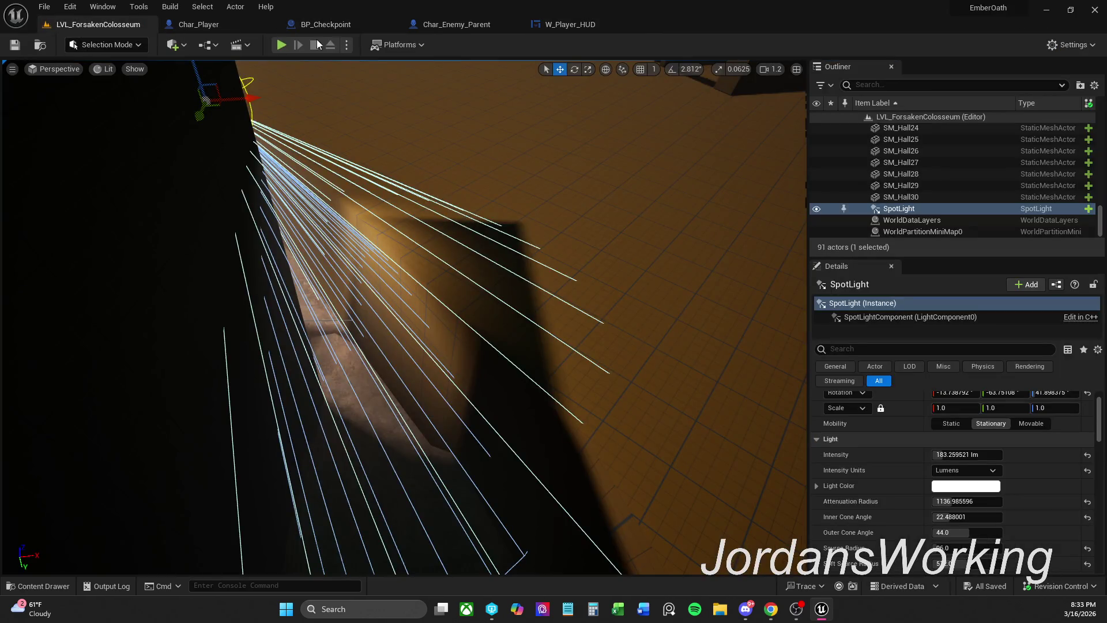
left_click(599, 27)
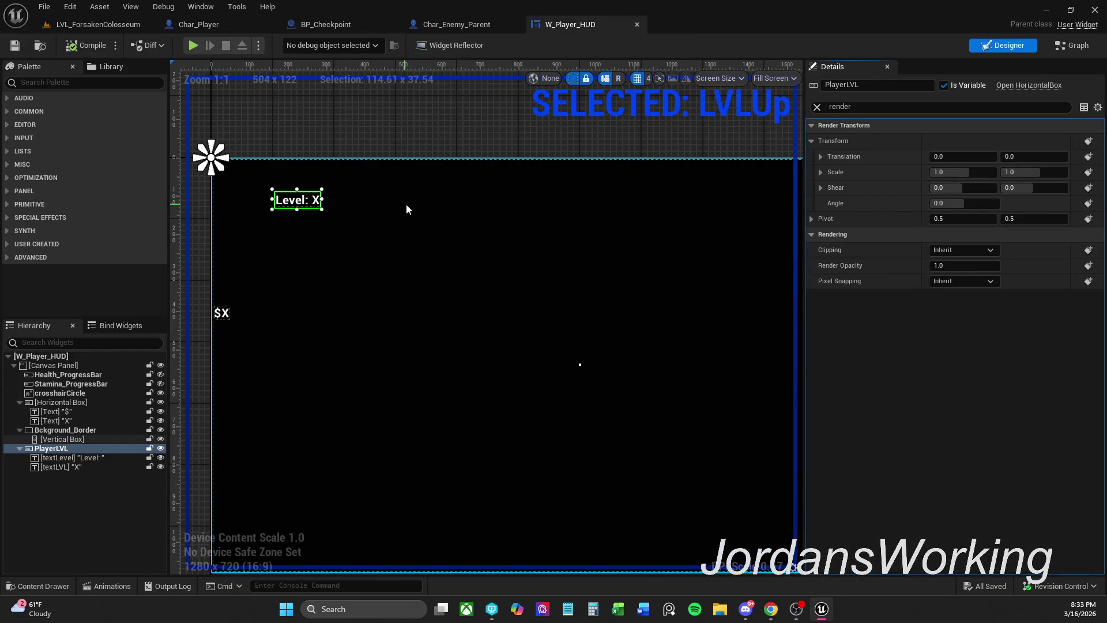
scroll(431, 361, "down", 1)
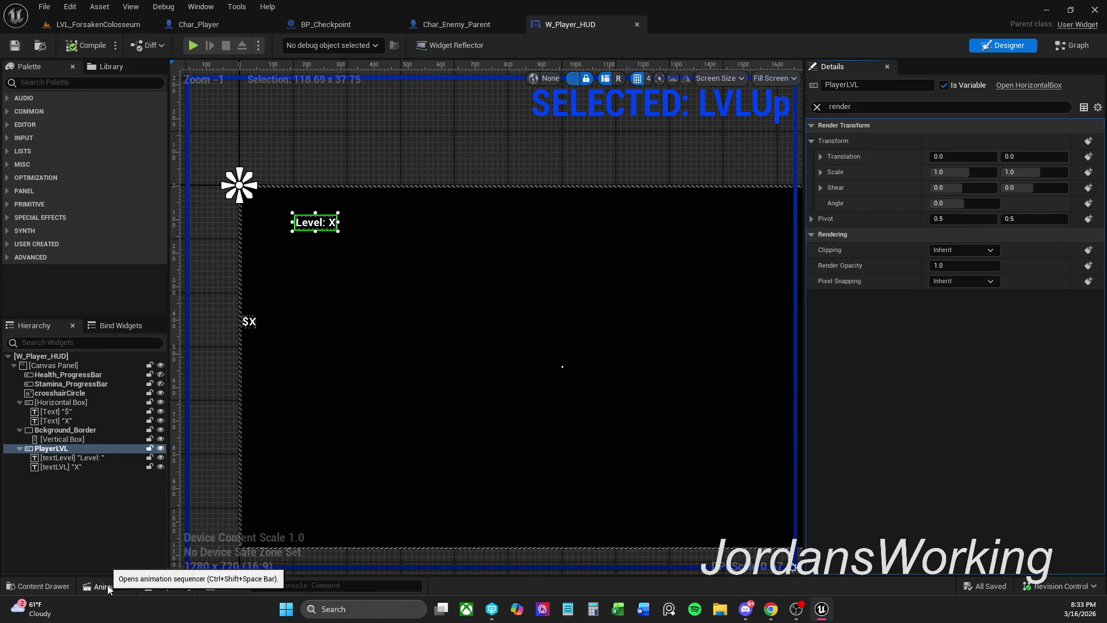
left_click(107, 586)
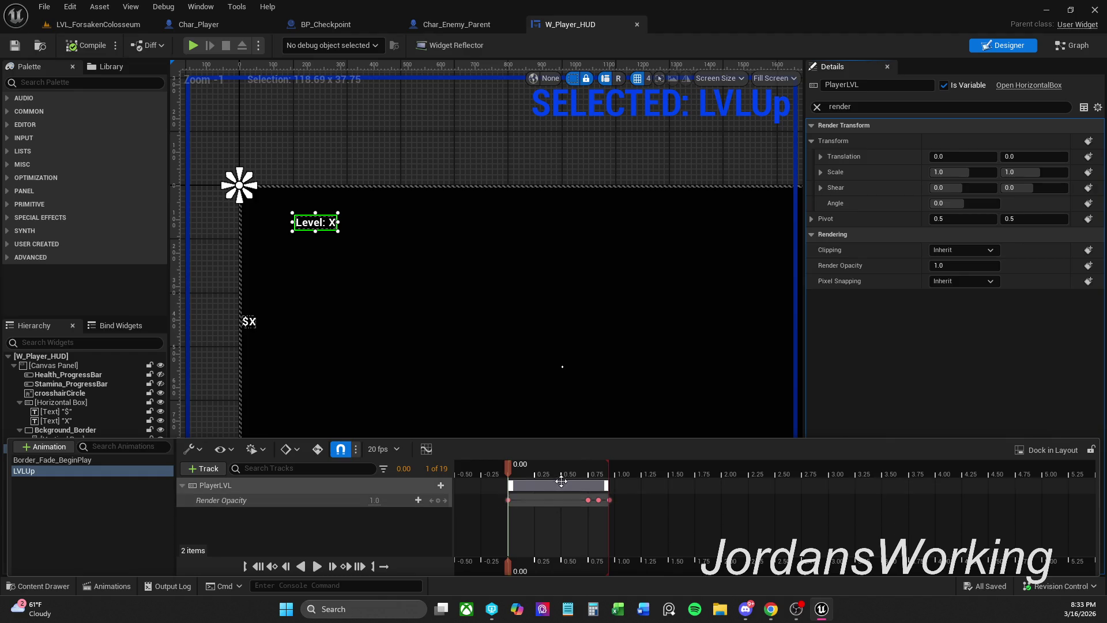
mouse_move(640, 531)
left_mouse_down()
mouse_move(502, 483)
mouse_move(541, 529)
left_mouse_up()
left_click(540, 527)
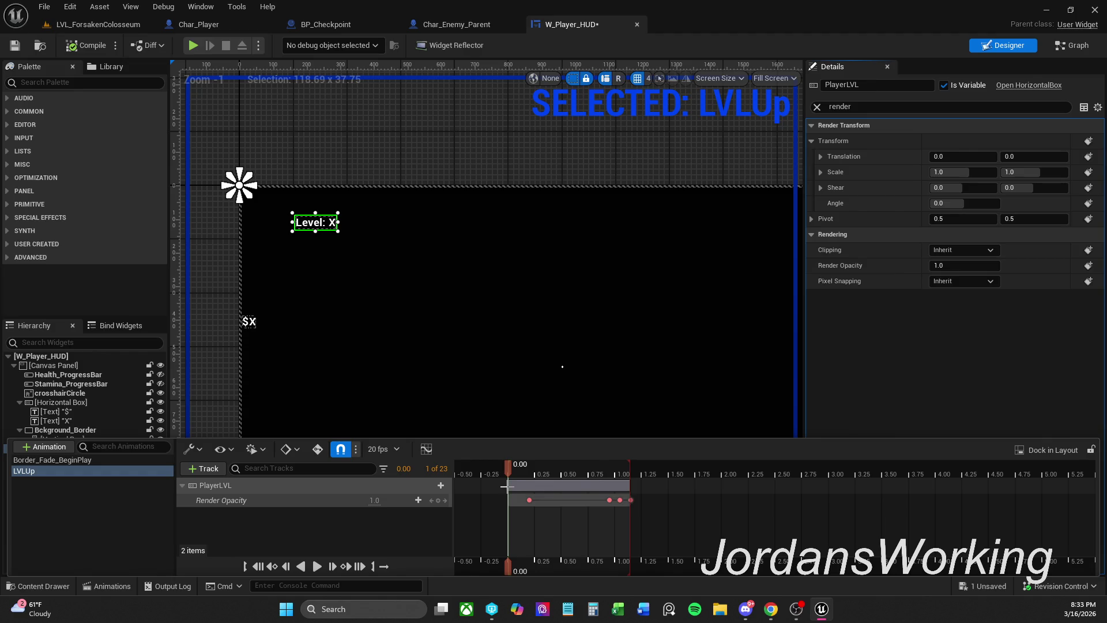
- Adjust the PlayerLVL section start, add a 0.0 opacity key at time zero, and save
mouse_move(510, 485)
left_mouse_down()
mouse_move(545, 500)
mouse_move(523, 465)
mouse_move(507, 463)
left_mouse_up()
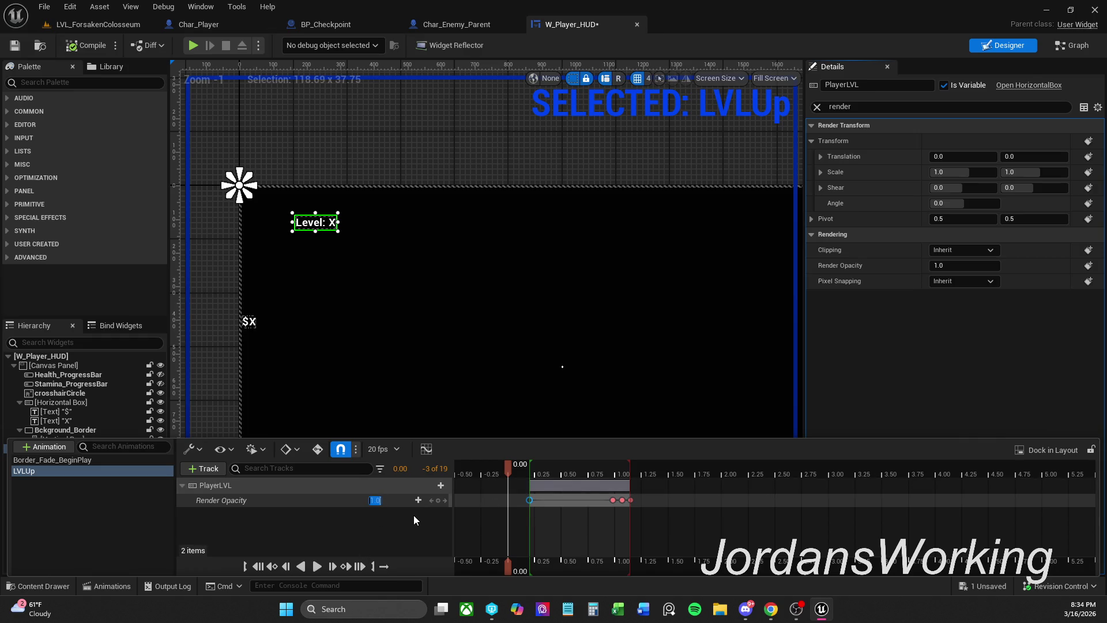
type("0")
key("Return")
left_click(437, 499)
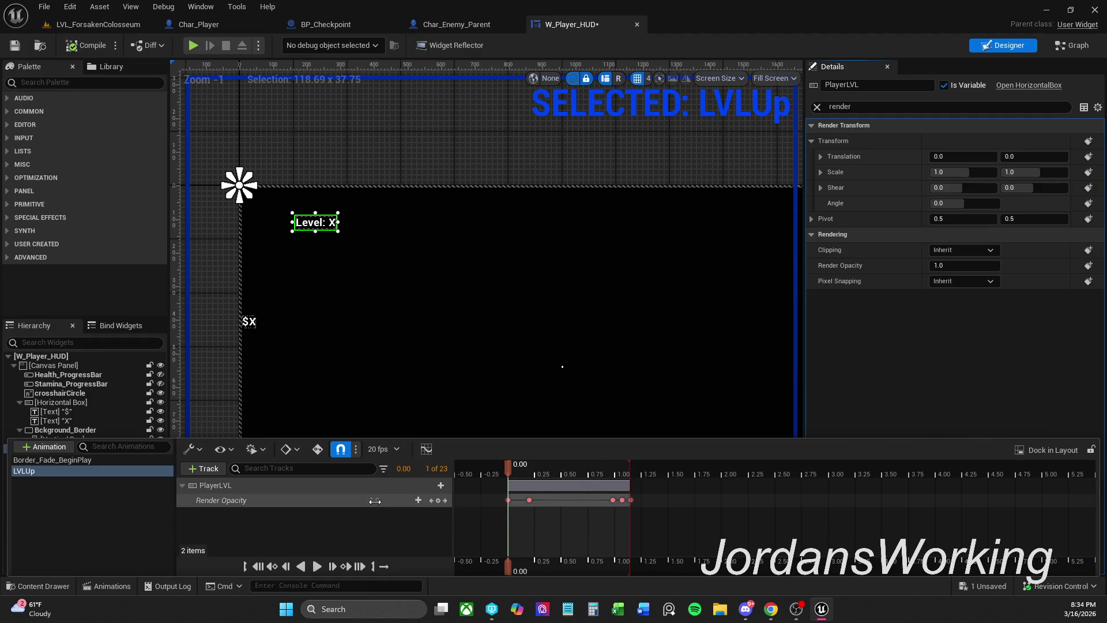
left_click_drag(542, 512, 508, 499)
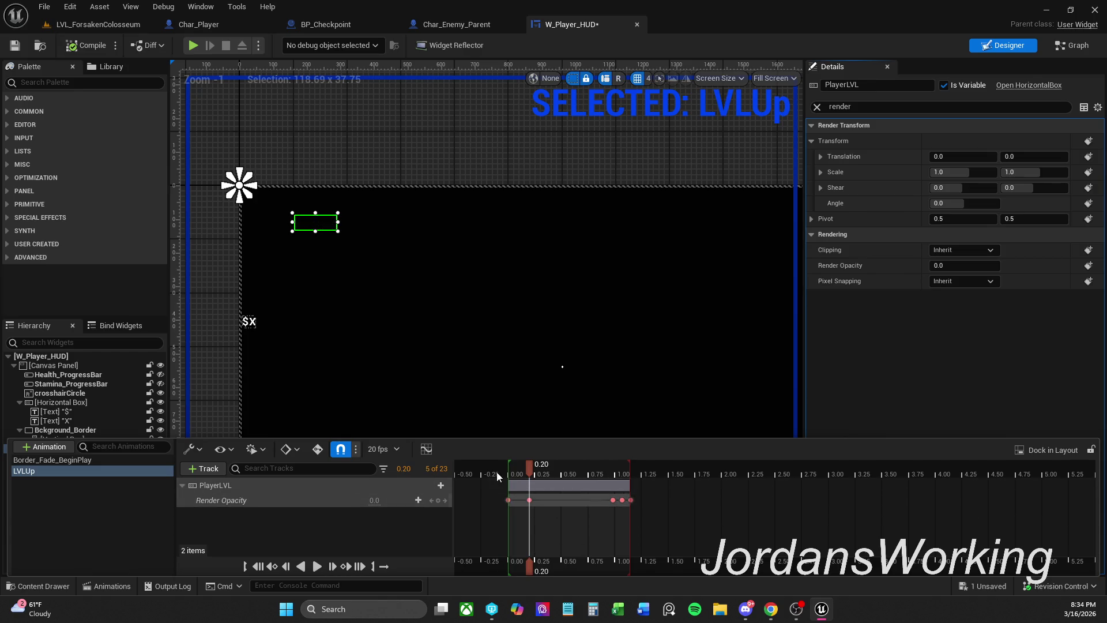
left_click(24, 54)
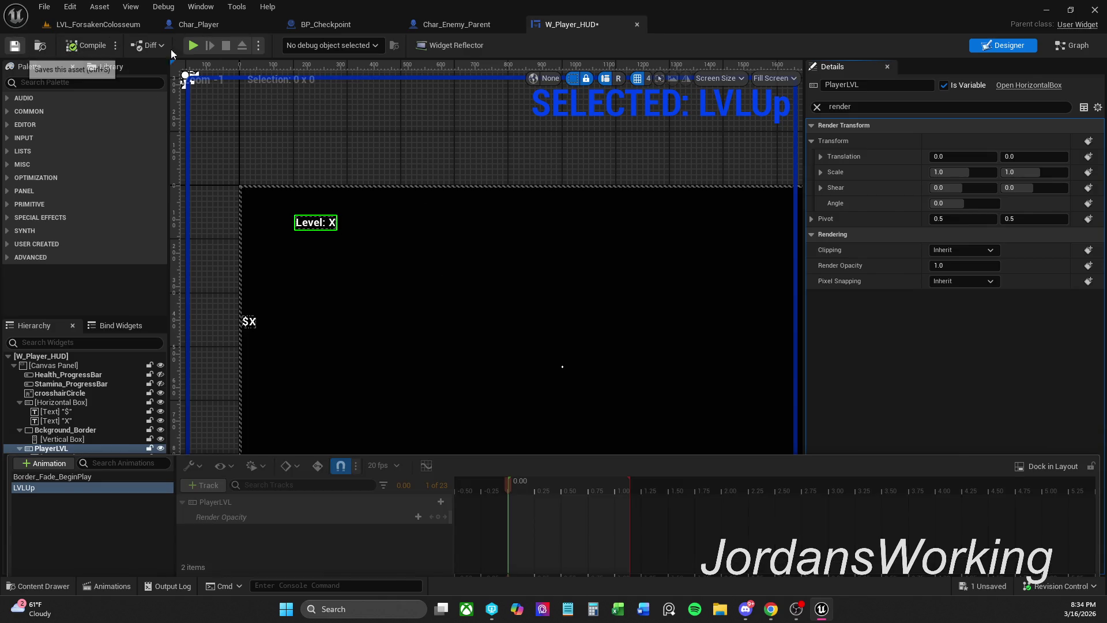
- Save W_Player_HUD, then play-test LVL_ForsakenColosseum briefly and stop the session
key("ctrl+s")
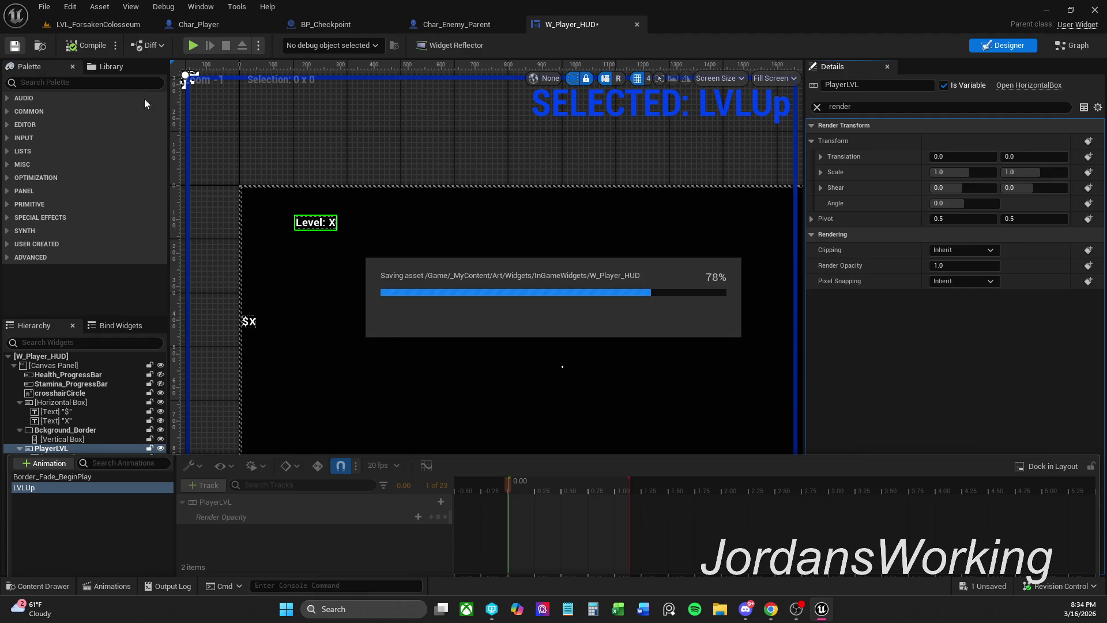
left_click(98, 24)
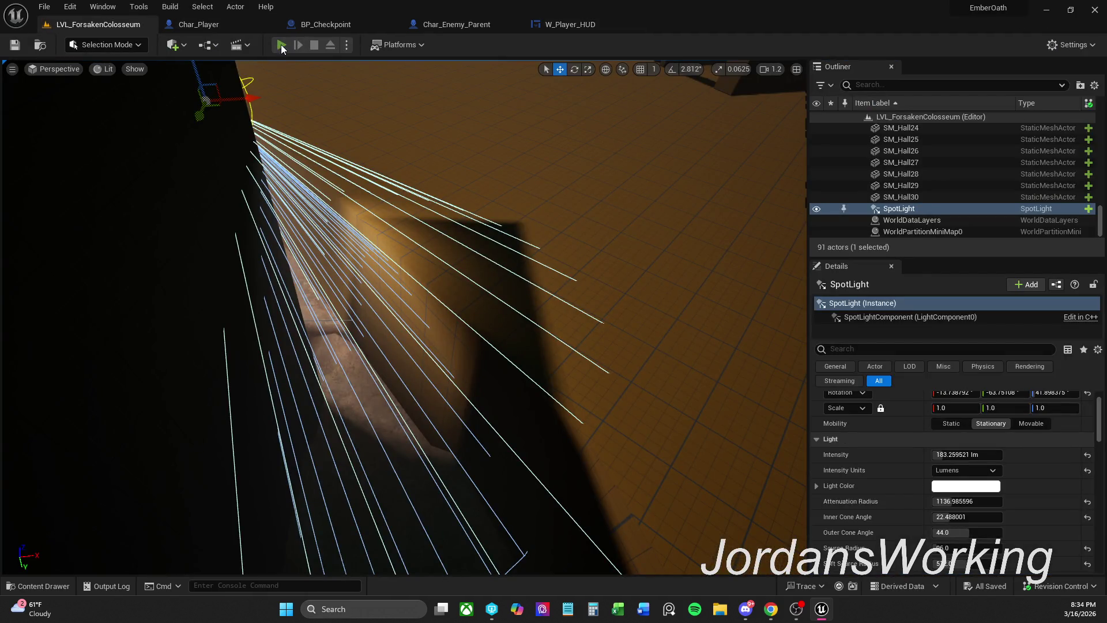
left_click(281, 44)
key("w")
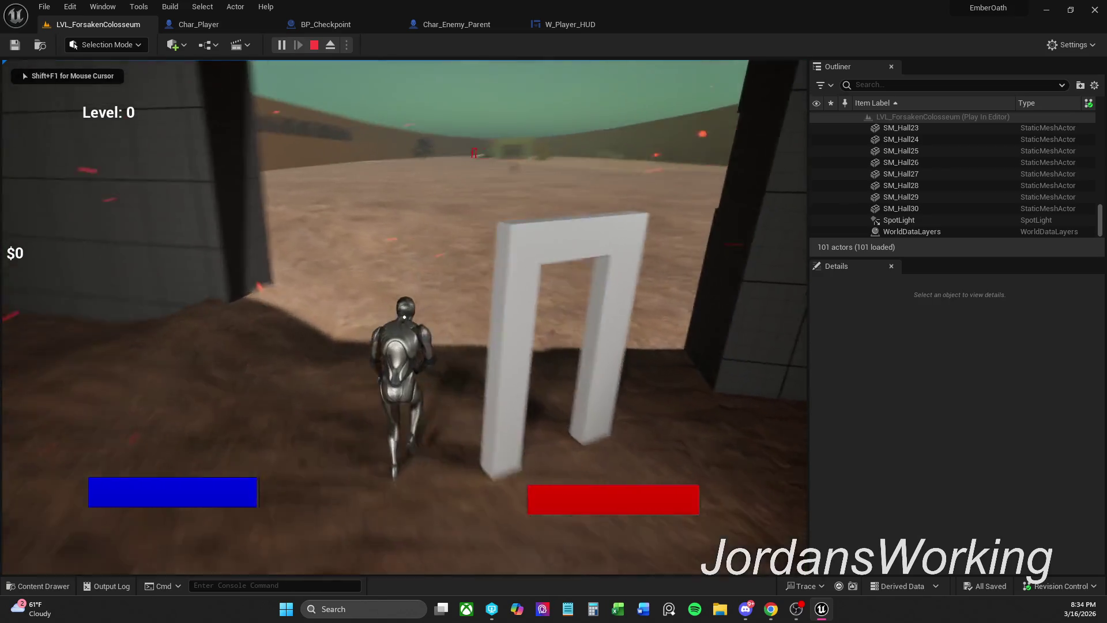
key("Escape")
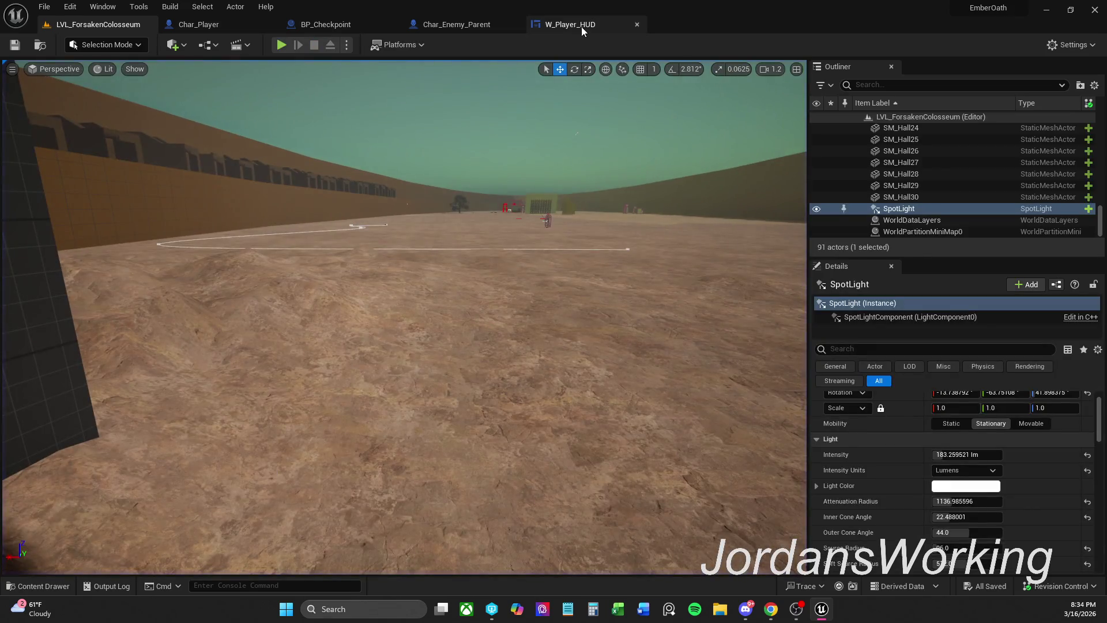
- Set the PlayerLVL group's Render Opacity to 0, compile W_Player_HUD, and switch to its Event Graph
left_click(581, 25)
left_click(344, 186)
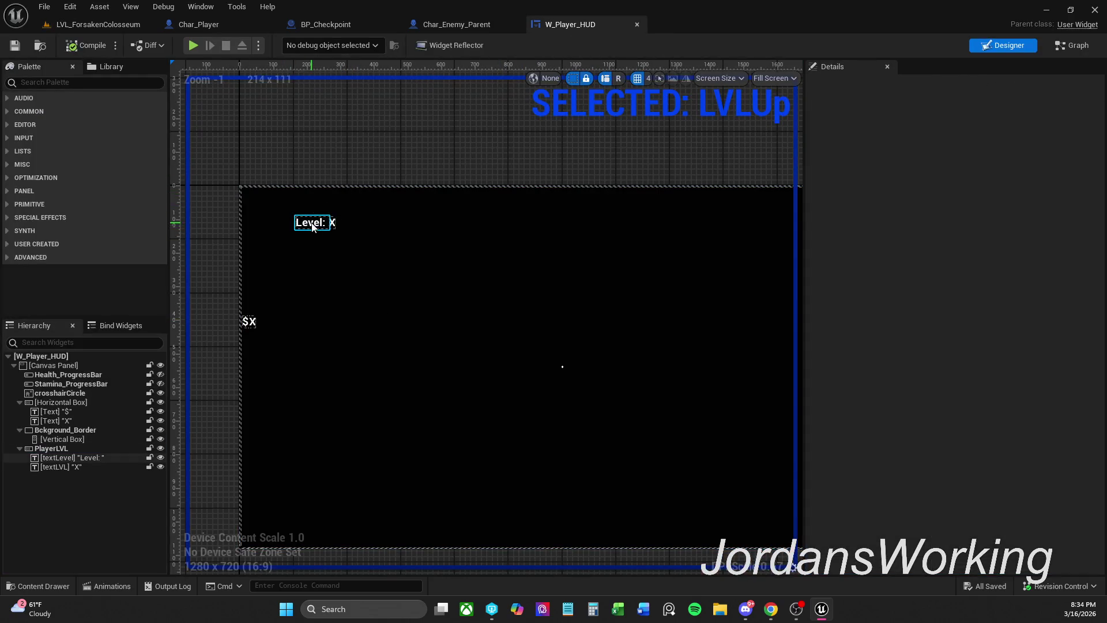
left_click(314, 223)
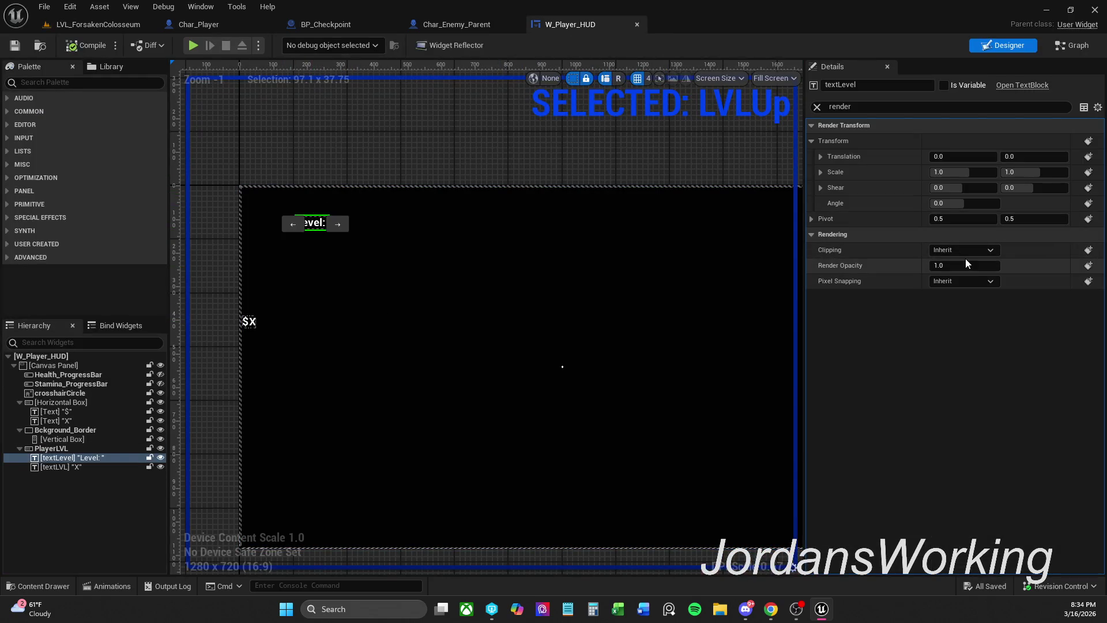
left_click(86, 448)
left_click(971, 266)
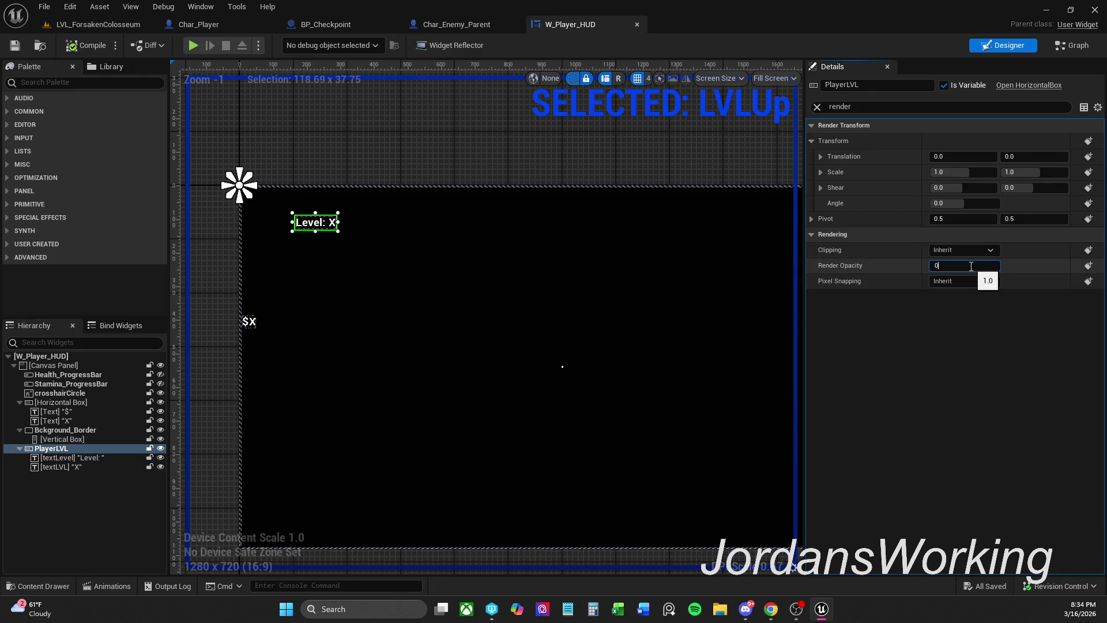
key("Return")
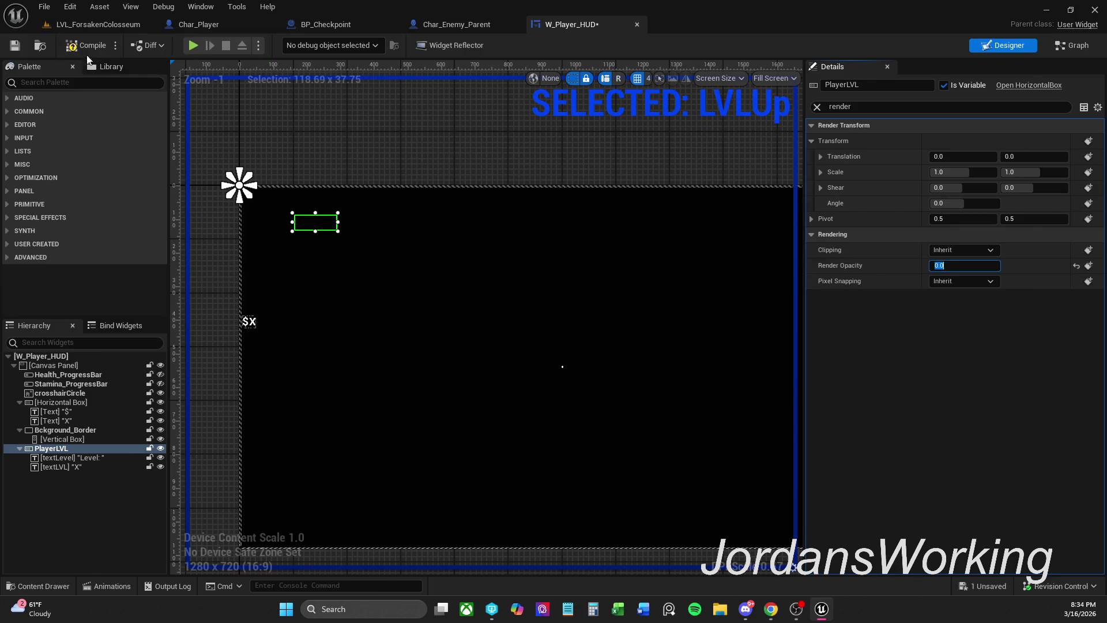
type("1")
left_click(61, 51)
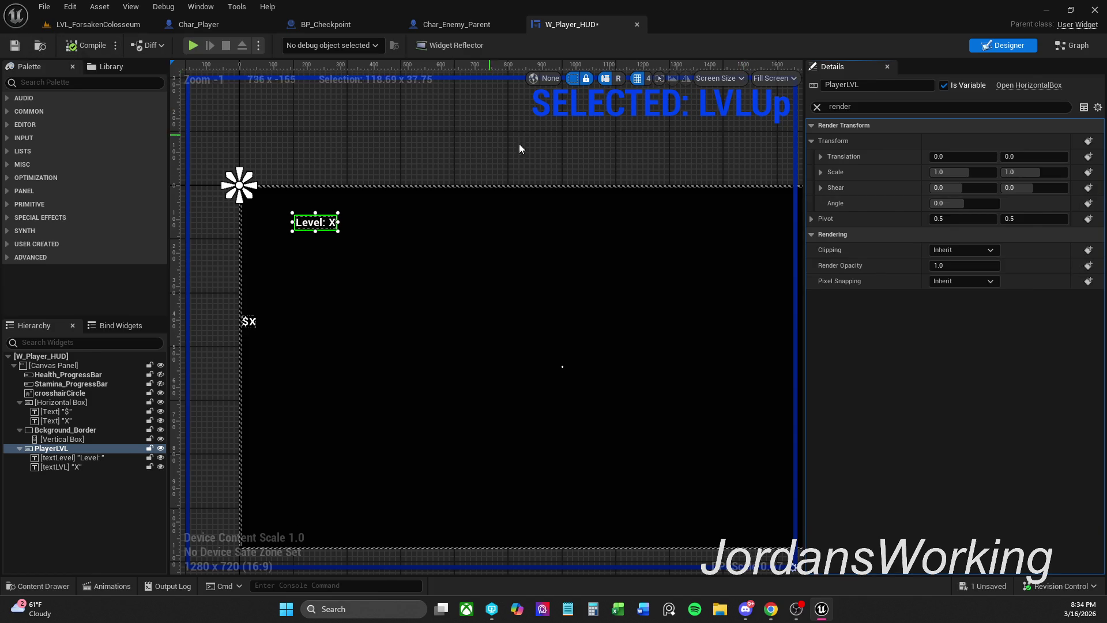
left_click(1071, 45)
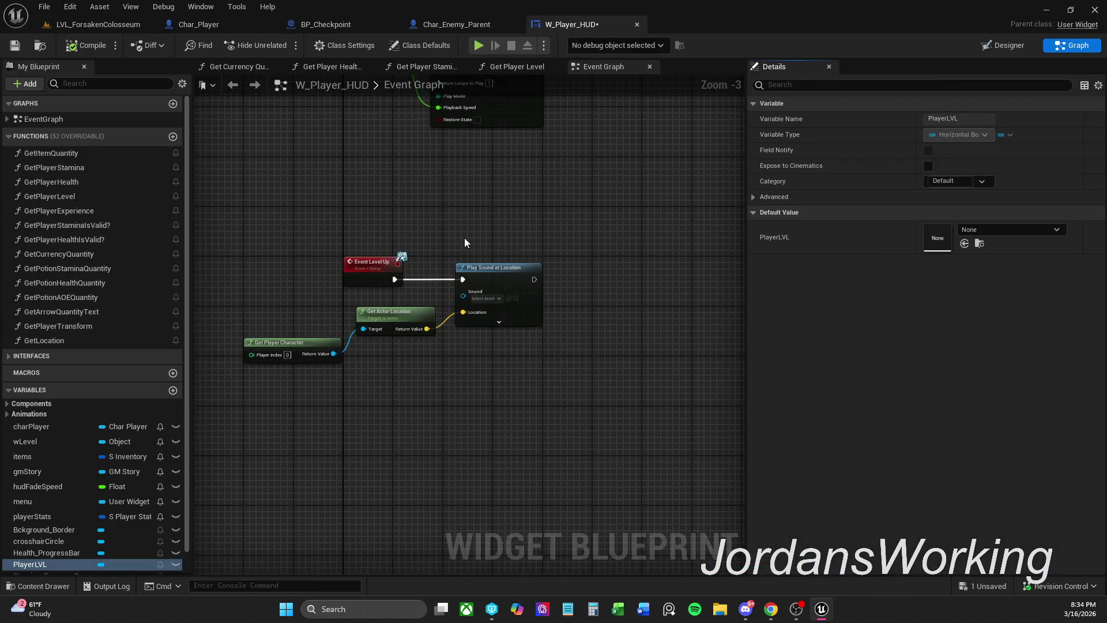
scroll(447, 250, "down", 5)
scroll(465, 312, "up", 2)
scroll(475, 218, "up", 2)
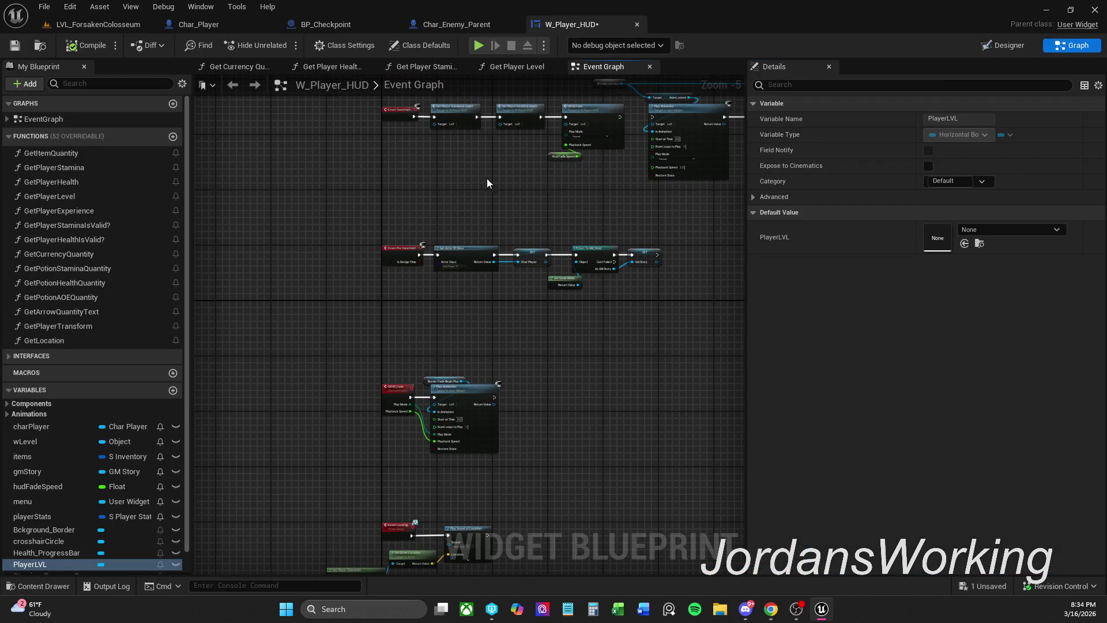
scroll(486, 178, "up", 3)
mouse_move(492, 379)
left_mouse_down()
mouse_move(492, 339)
mouse_move(339, 325)
left_mouse_up()
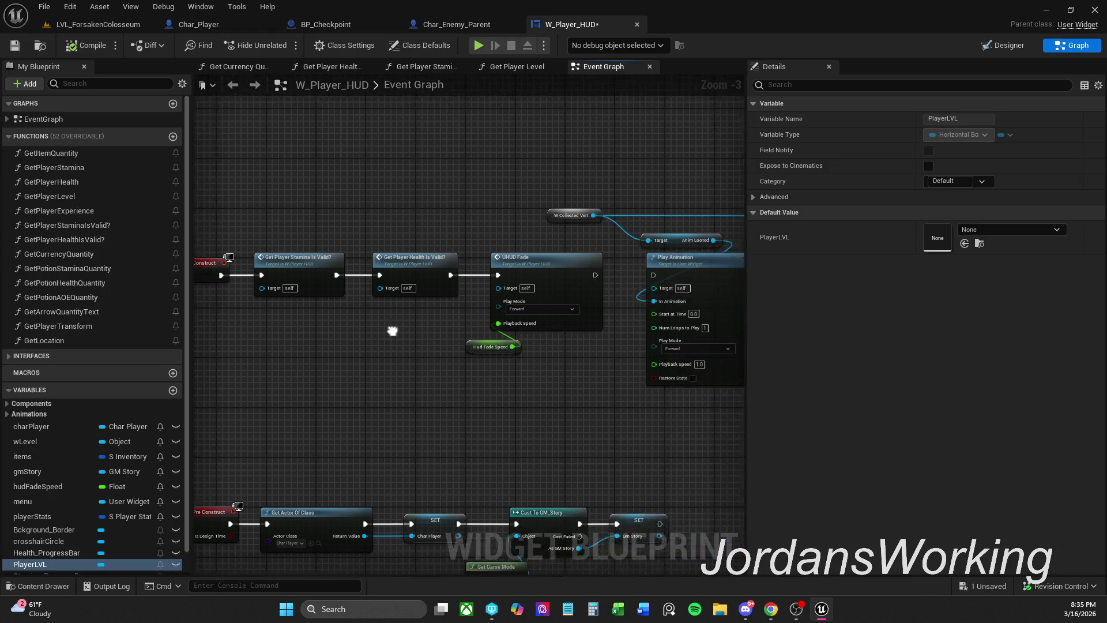
scroll(337, 321, "up", 2)
left_click_drag(645, 208, 378, 227)
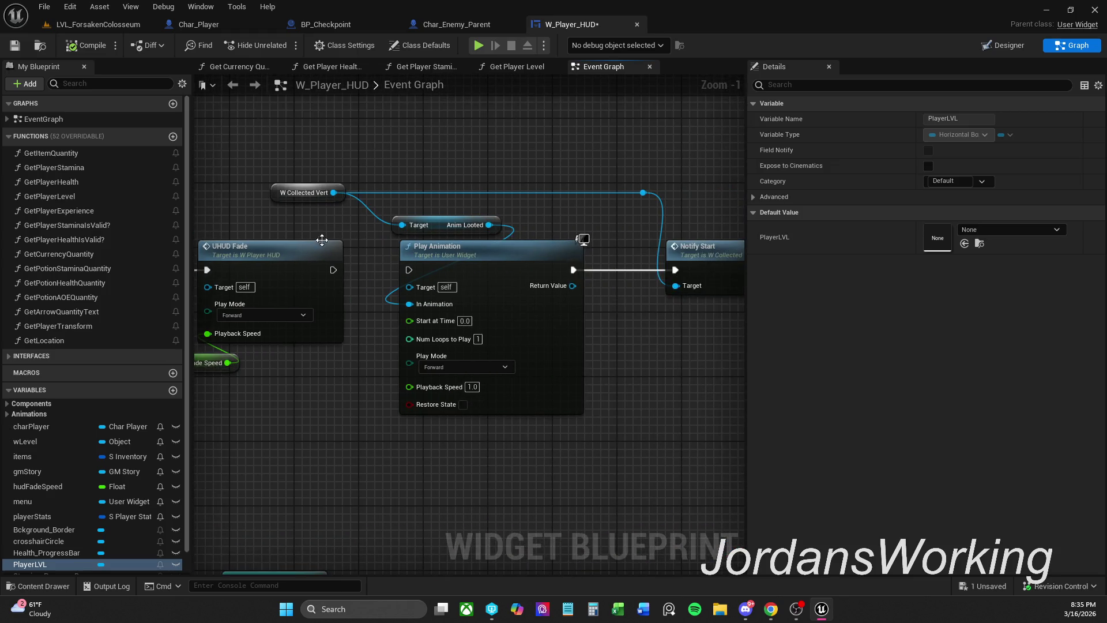
scroll(378, 227, "down", 1)
left_click(369, 198)
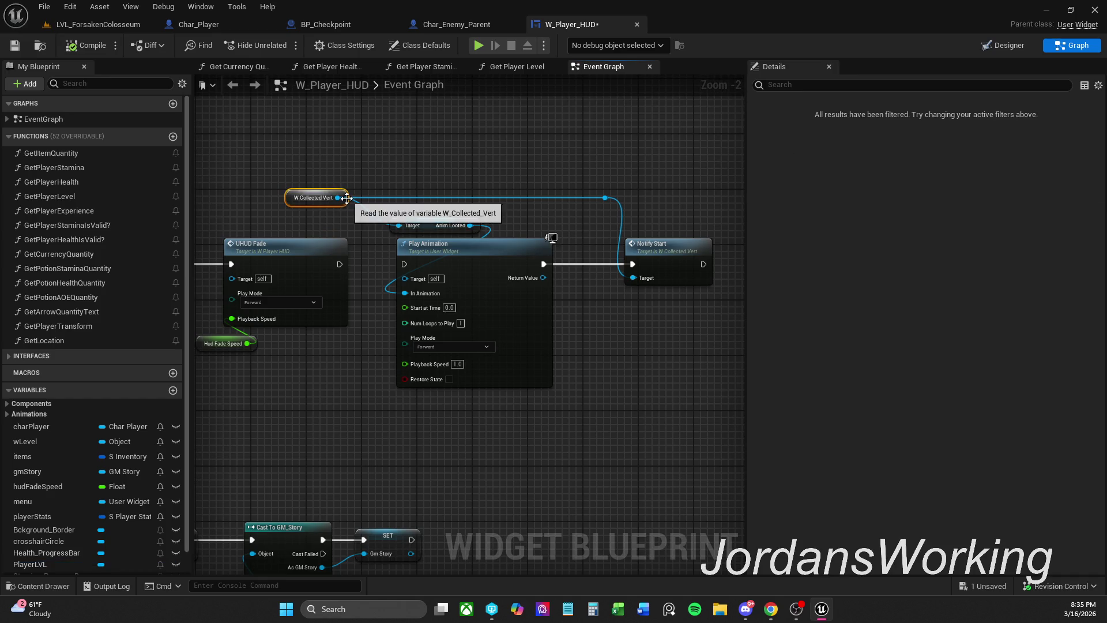
left_click(430, 170)
left_click_drag(279, 393, 542, 360)
scroll(434, 371, "down", 1)
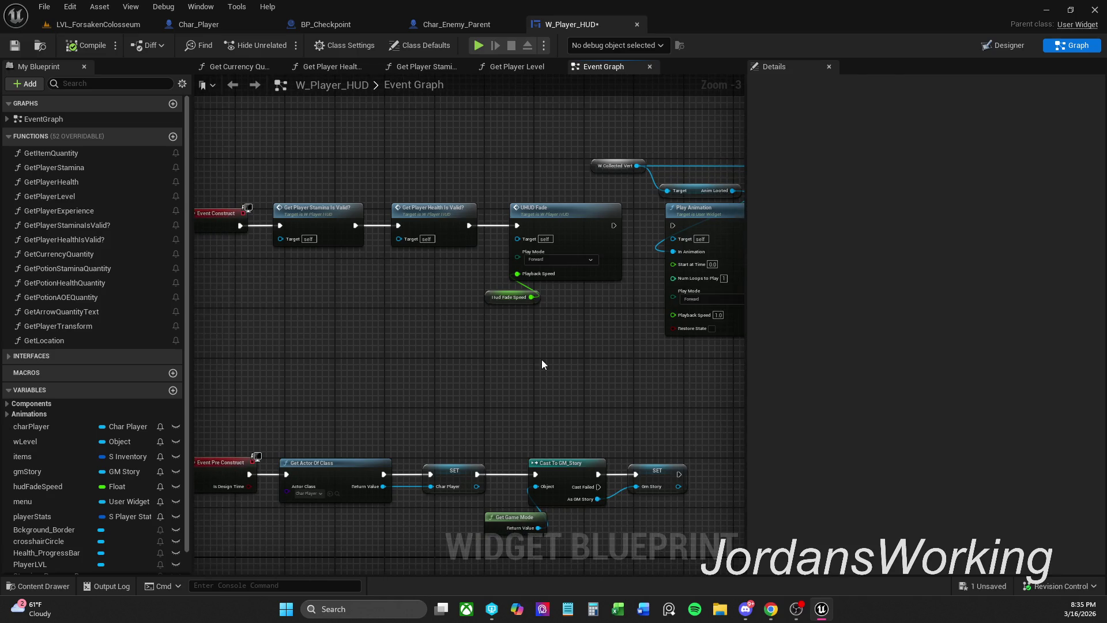
mouse_move(522, 362)
left_mouse_down()
mouse_move(555, 347)
mouse_move(591, 377)
left_mouse_up()
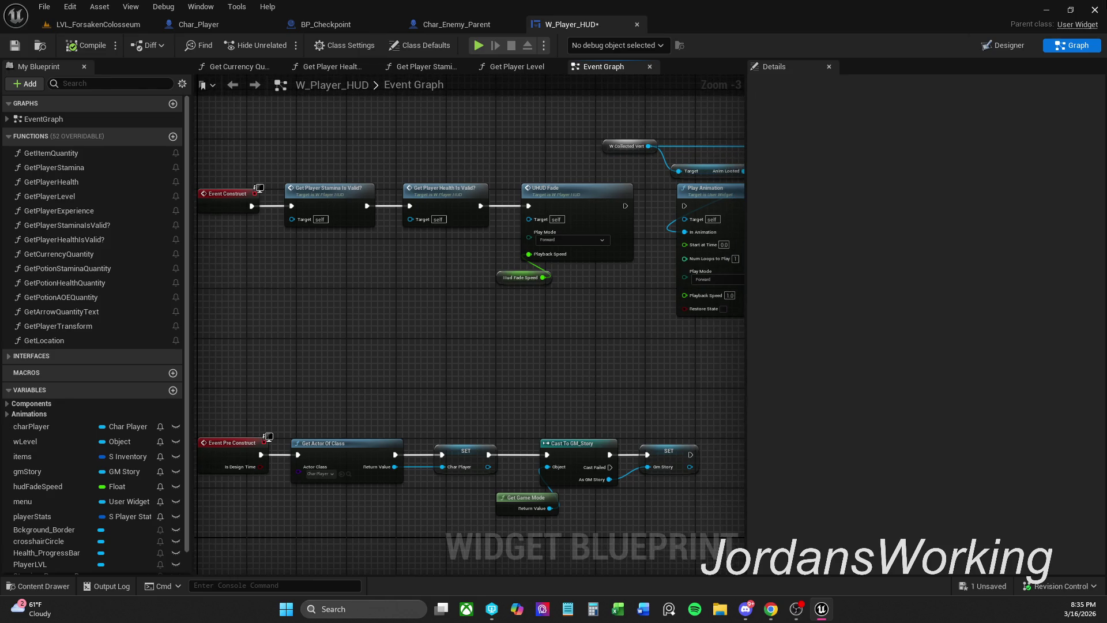
left_click(1005, 45)
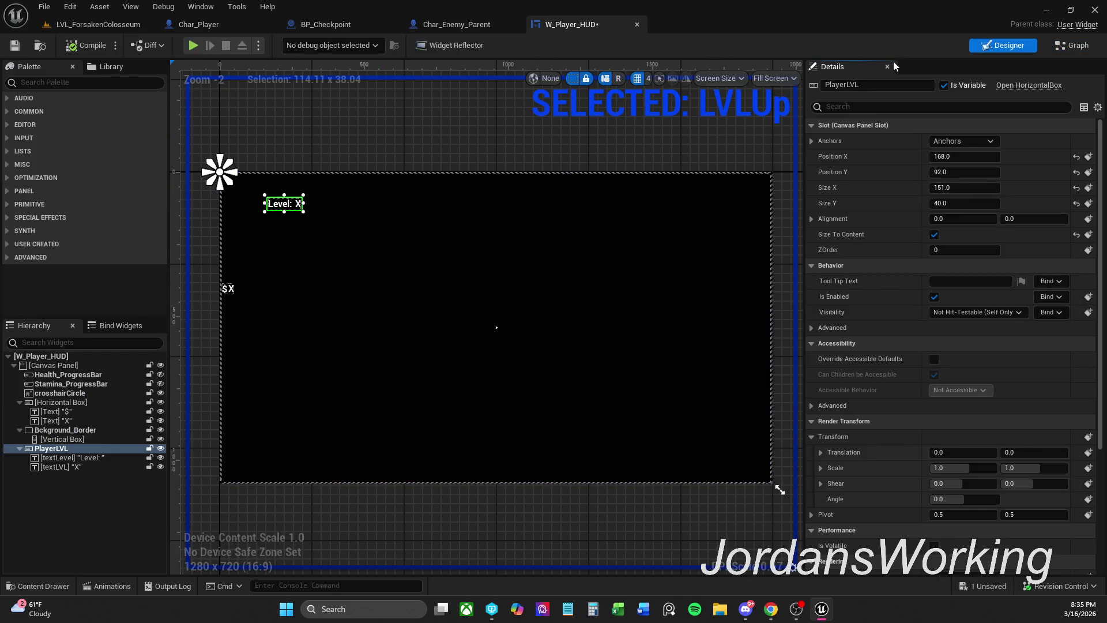
left_click(1076, 45)
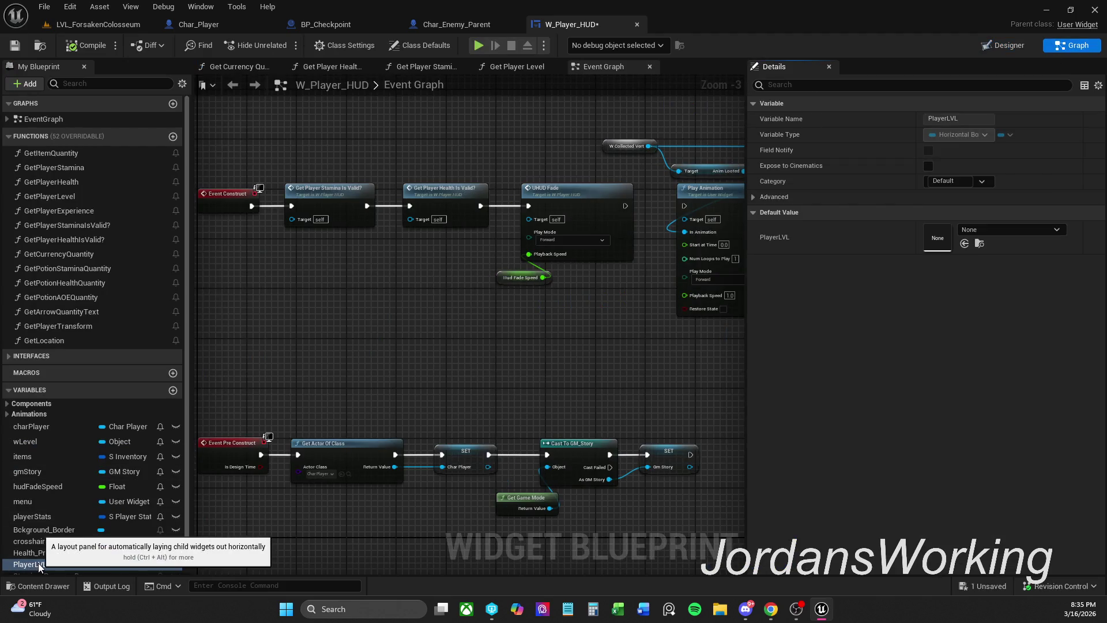
right_click(39, 567)
left_click(90, 492)
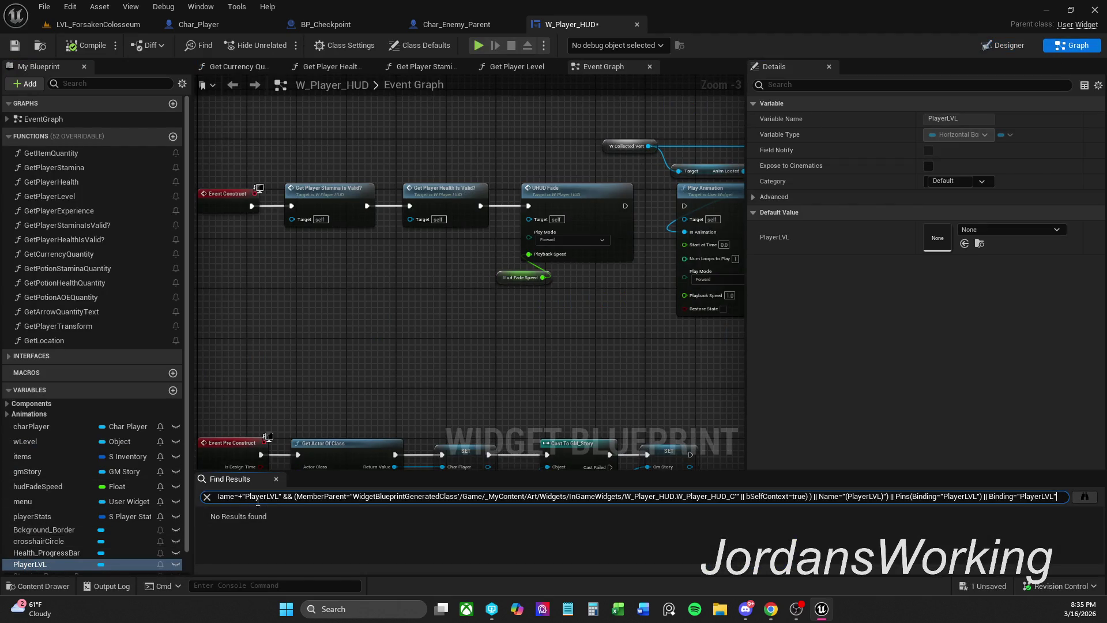
left_click(277, 479)
scroll(35, 529, "down", 1)
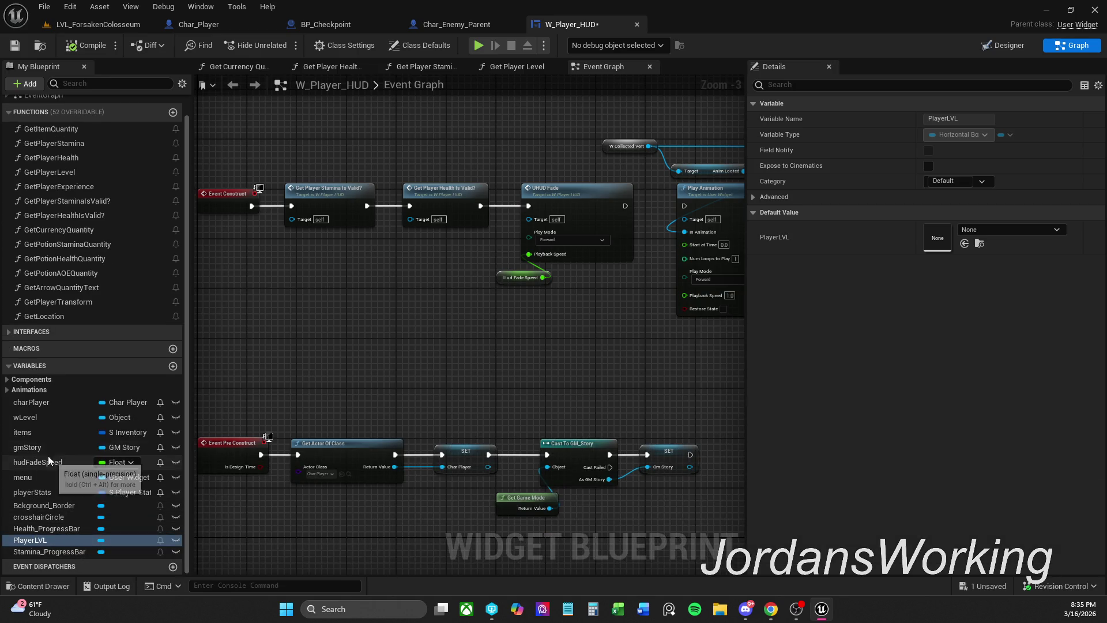
left_click(23, 379)
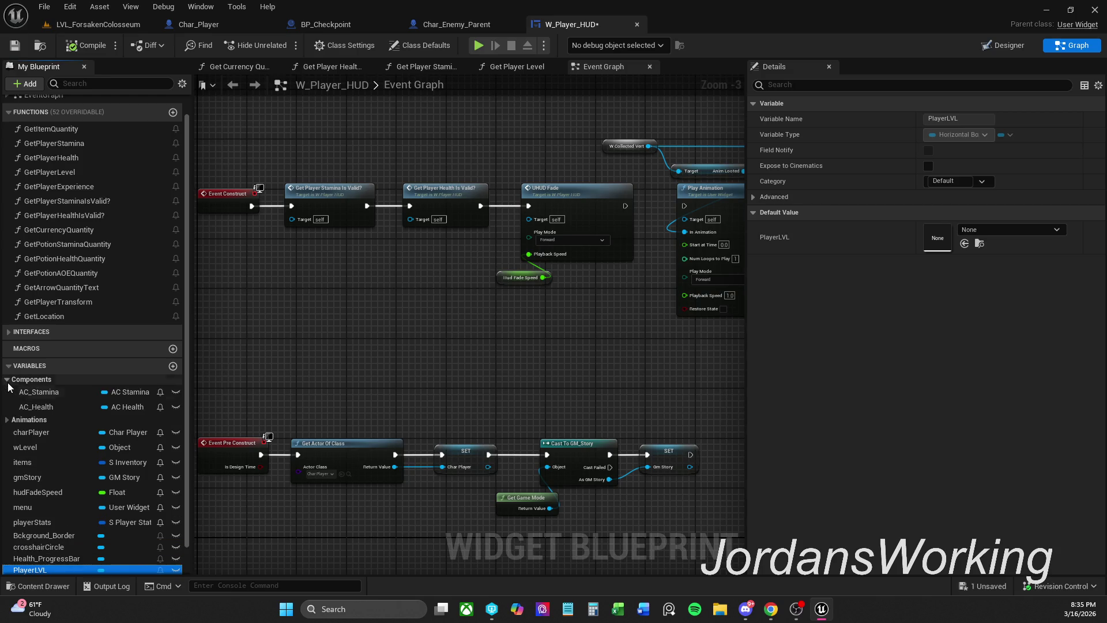
left_click(8, 380)
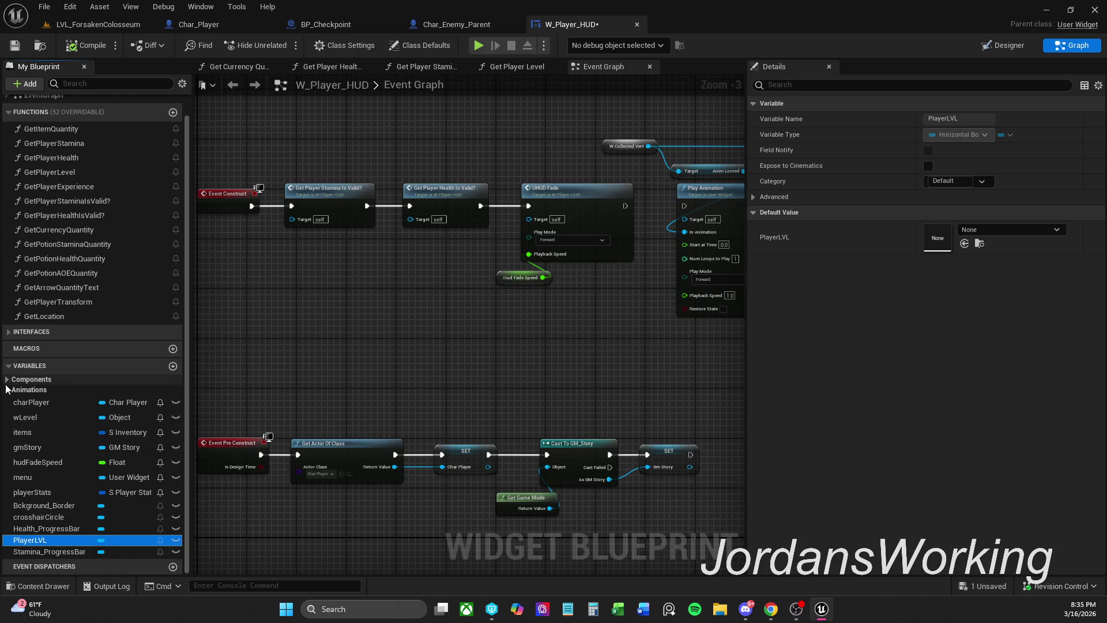
left_click(7, 391)
right_click(35, 400)
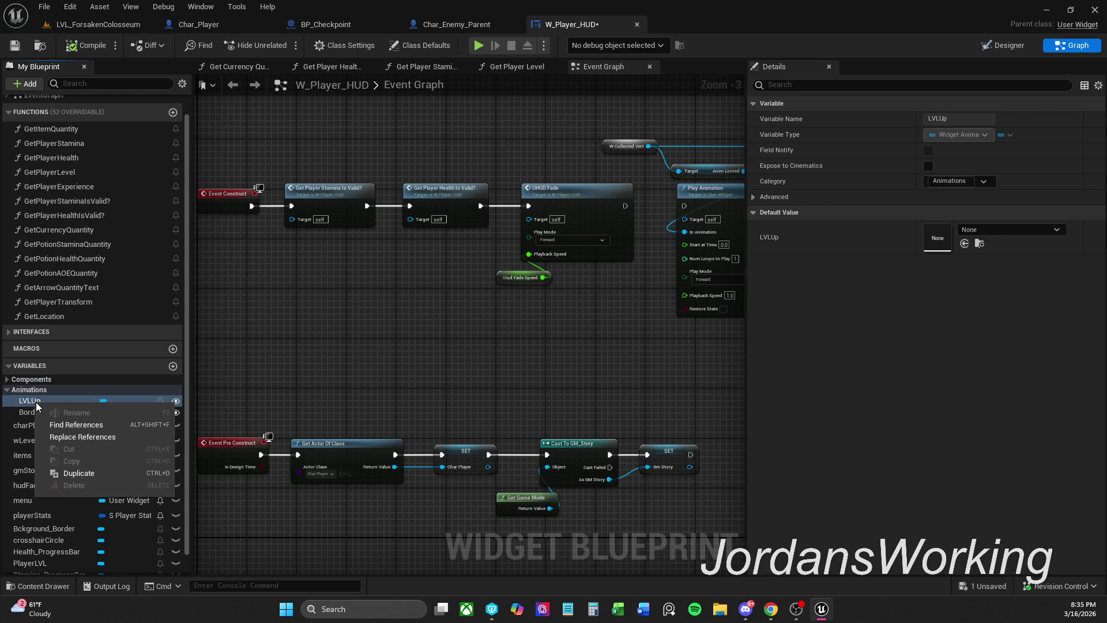
left_click(76, 425)
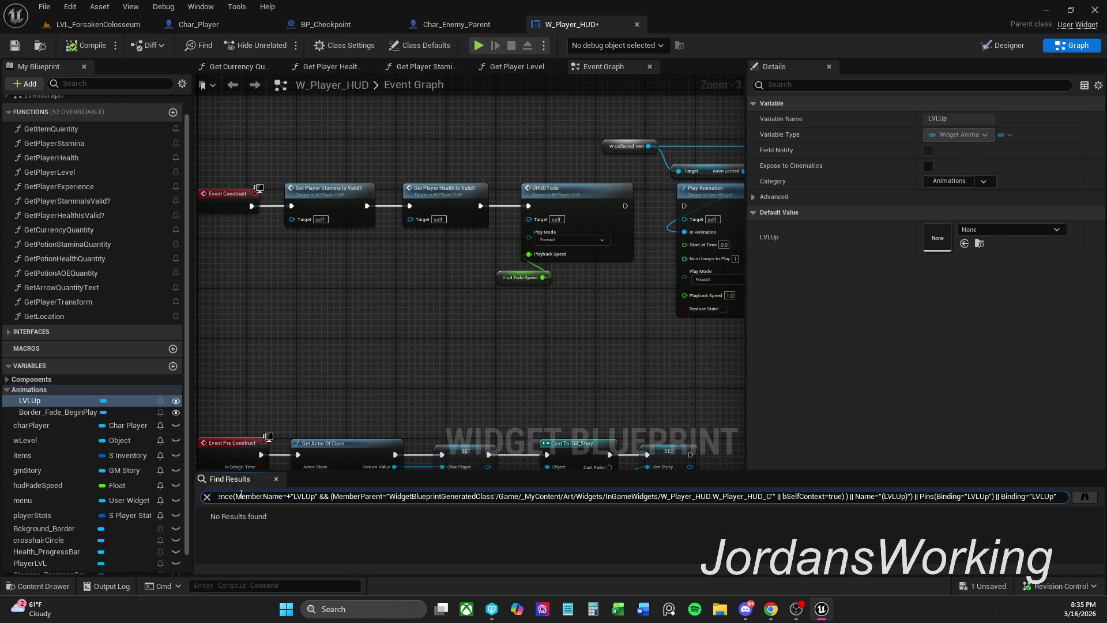
left_click(276, 478)
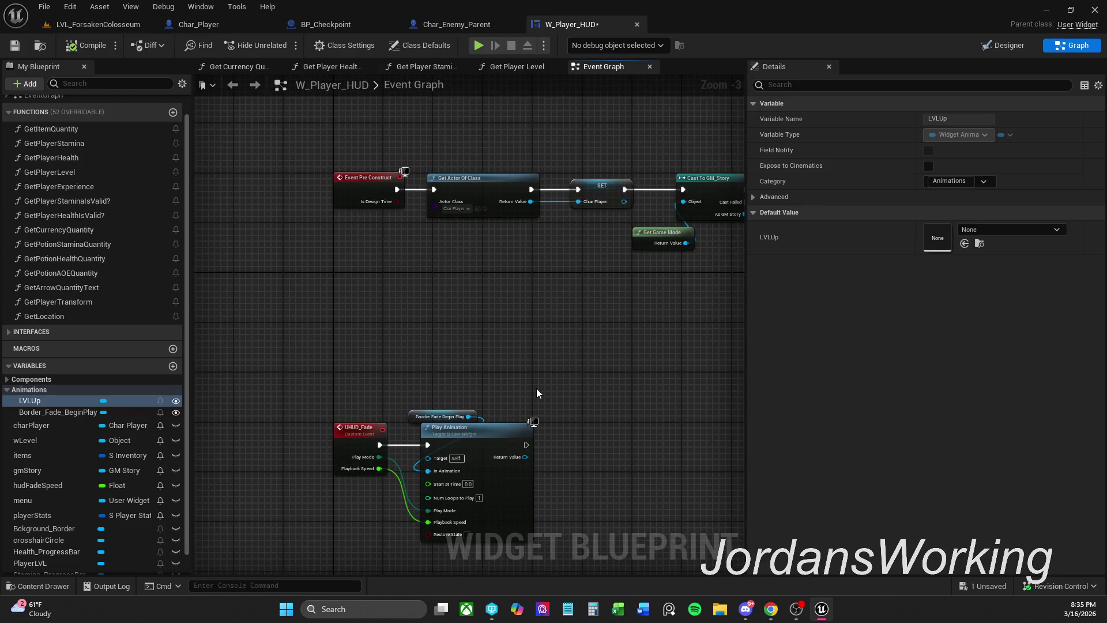
- Add an LVLUp getter and a Play Animation node, wired after Play Sound at Location
left_click_drag(536, 393, 518, 204)
left_click_drag(502, 453, 529, 358)
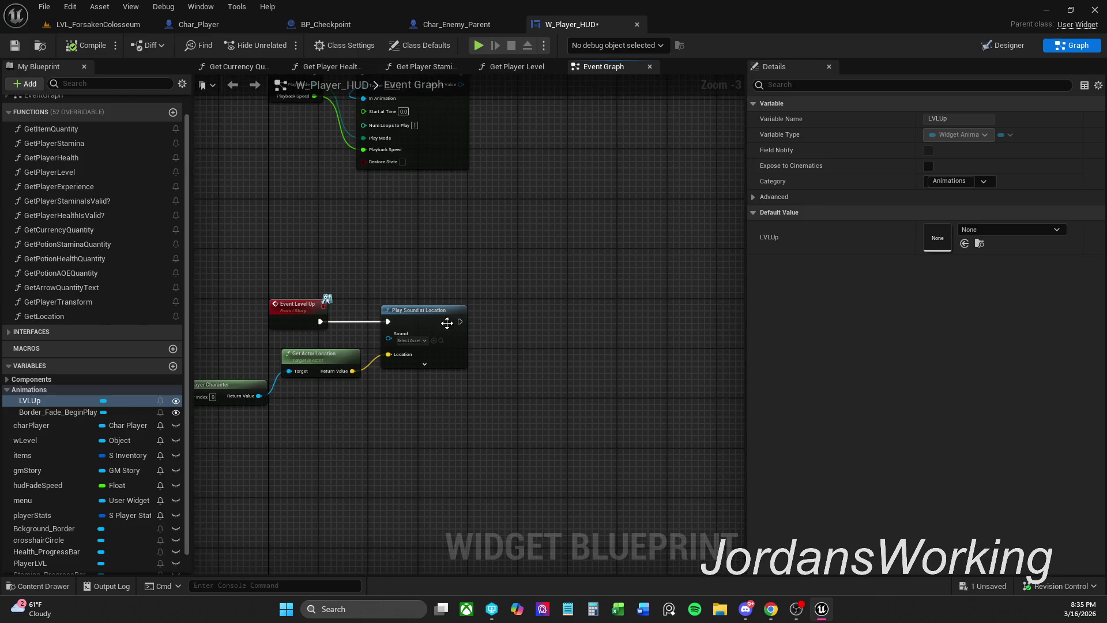
mouse_move(50, 400)
left_mouse_down()
mouse_move(501, 269)
mouse_move(486, 285)
mouse_move(524, 306)
left_mouse_up()
left_click(518, 309)
type("play")
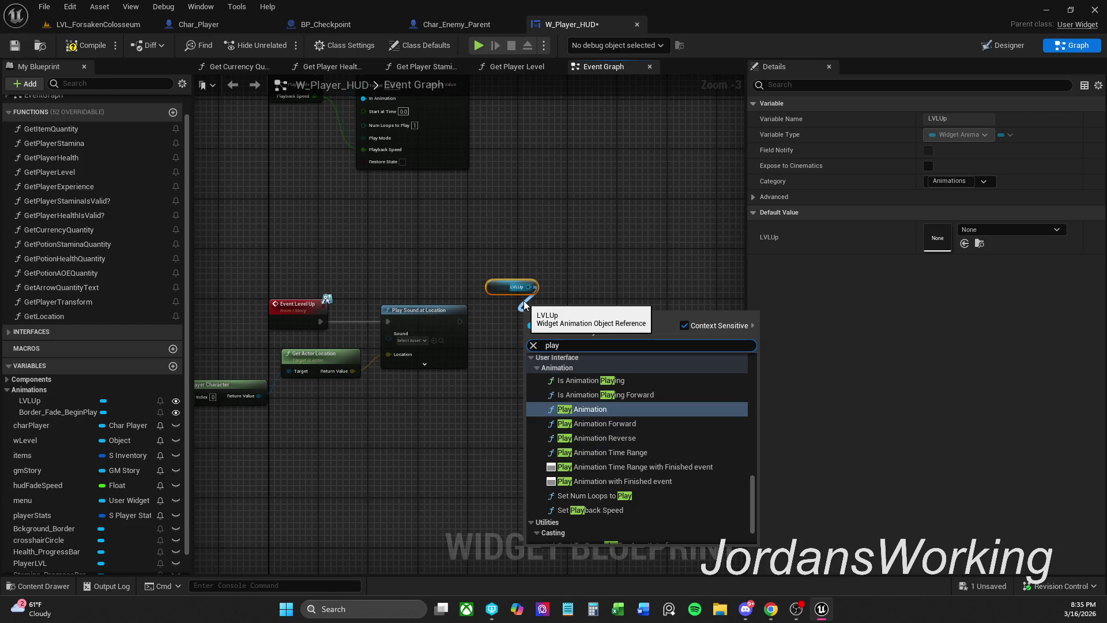
key("Return")
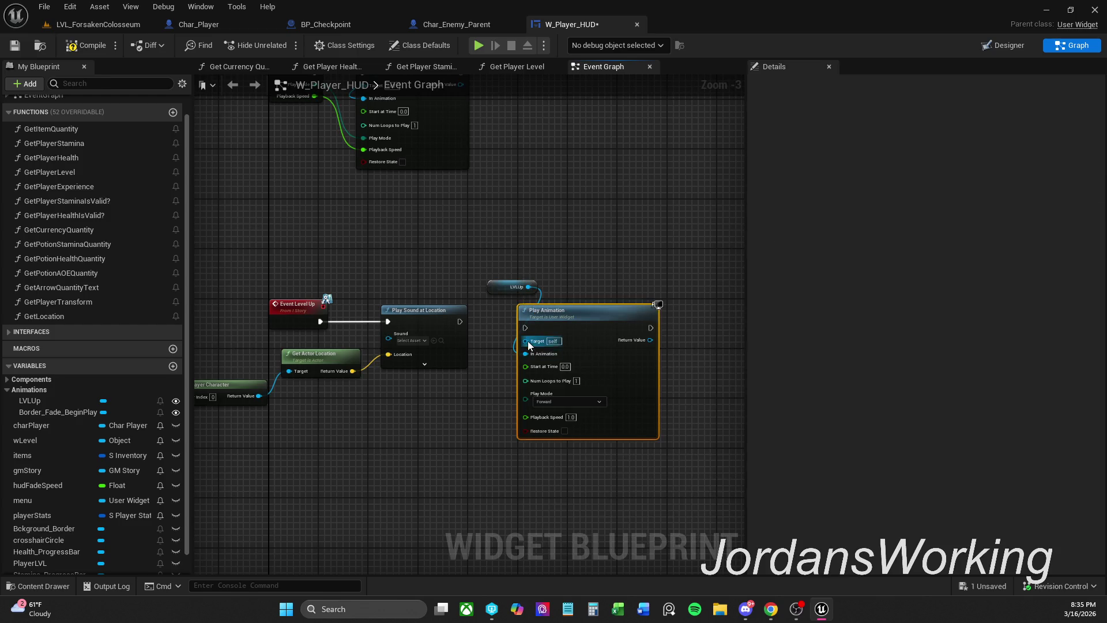
left_click_drag(459, 321, 581, 324)
- Tidy the LVLUp getter above Play Animation, then compile and save the HUD widget
left_click(513, 286)
left_click_drag(513, 286, 532, 287)
left_click(631, 363)
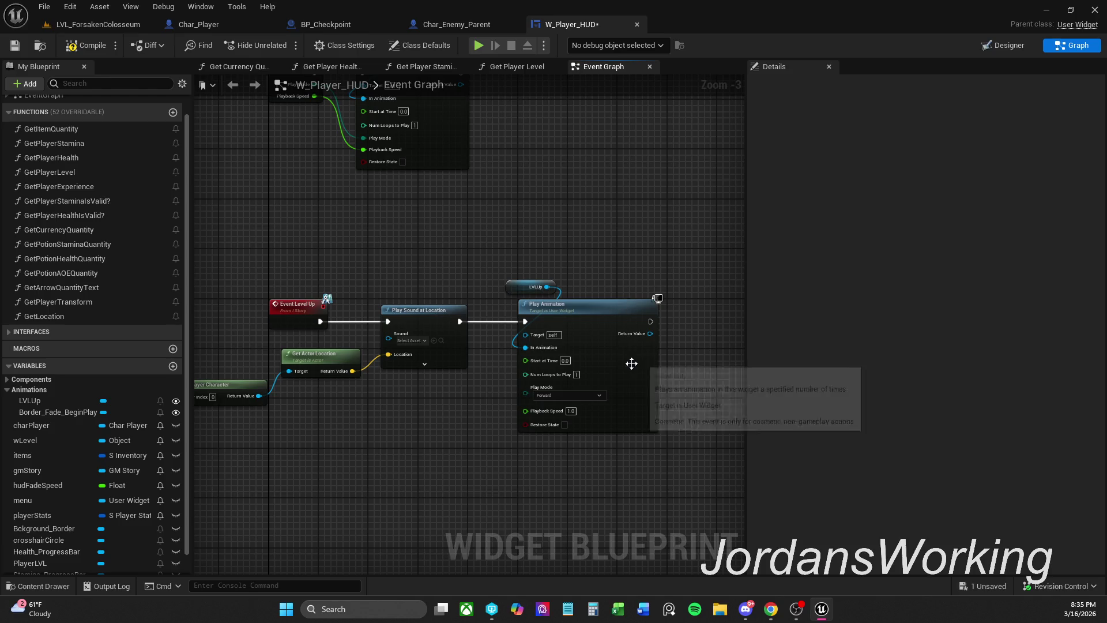
scroll(631, 363, "up", 2)
left_click_drag(641, 365, 596, 370)
left_click(70, 49)
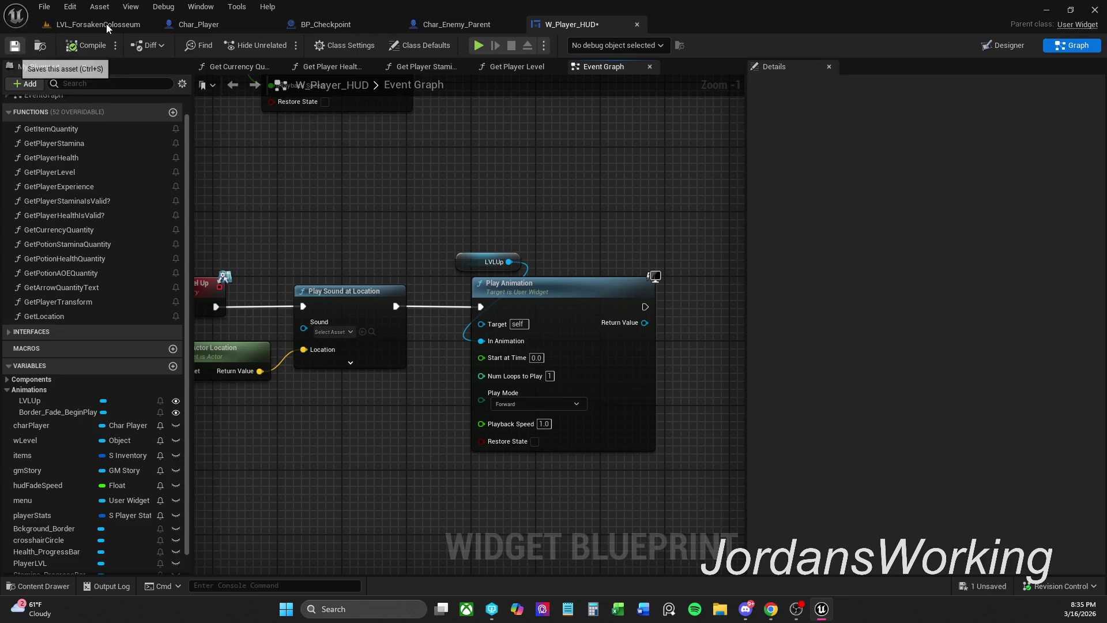
key("ctrl+s")
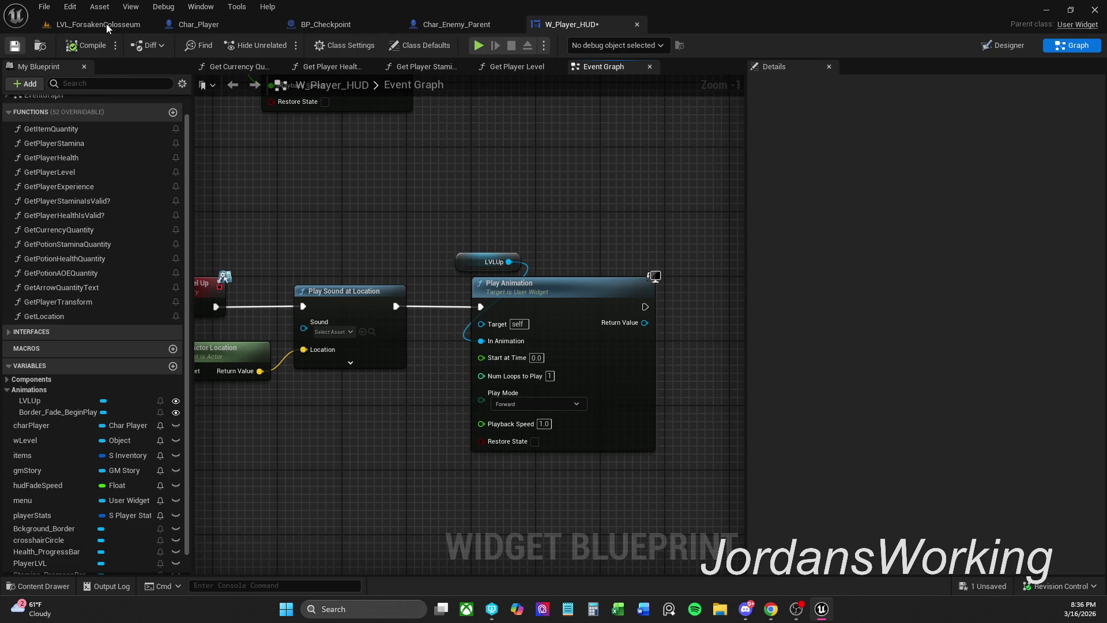
left_click(106, 23)
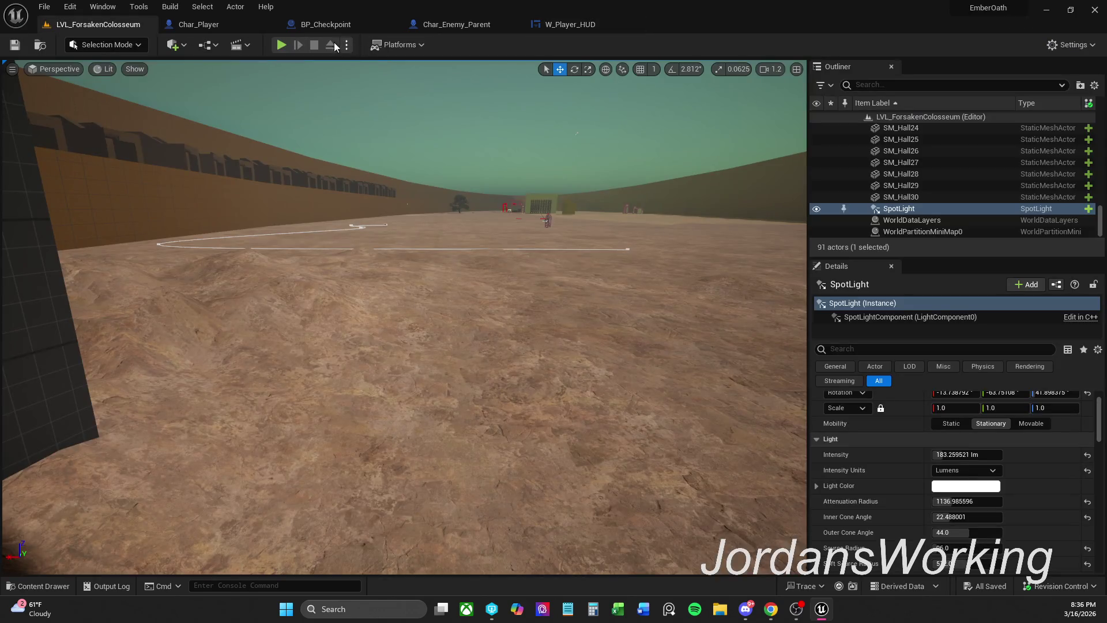
left_click(280, 44)
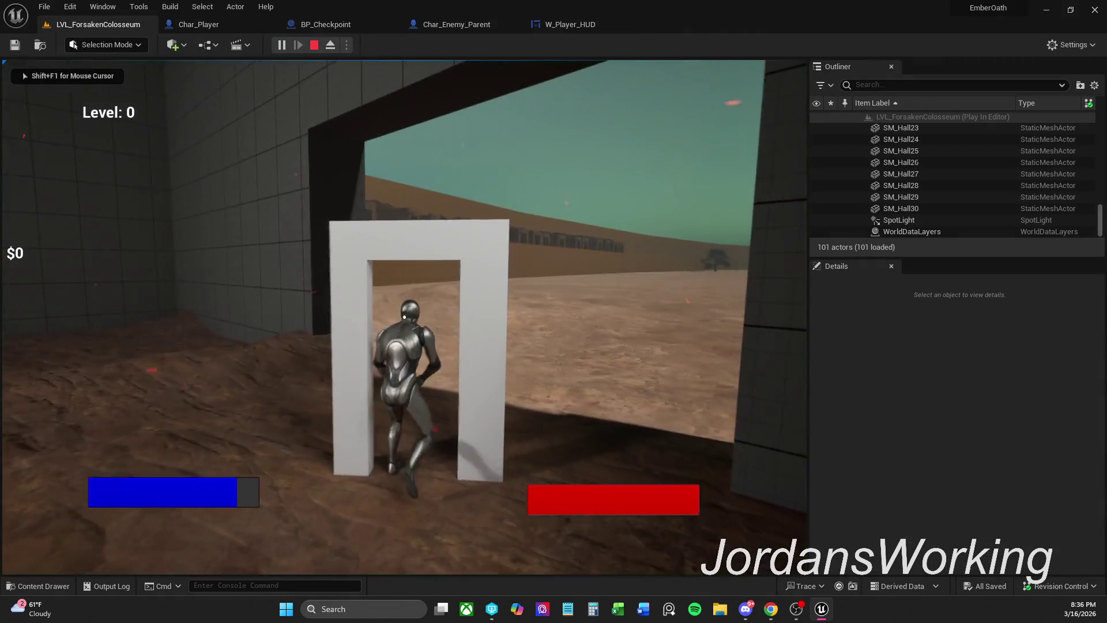
key("shift")
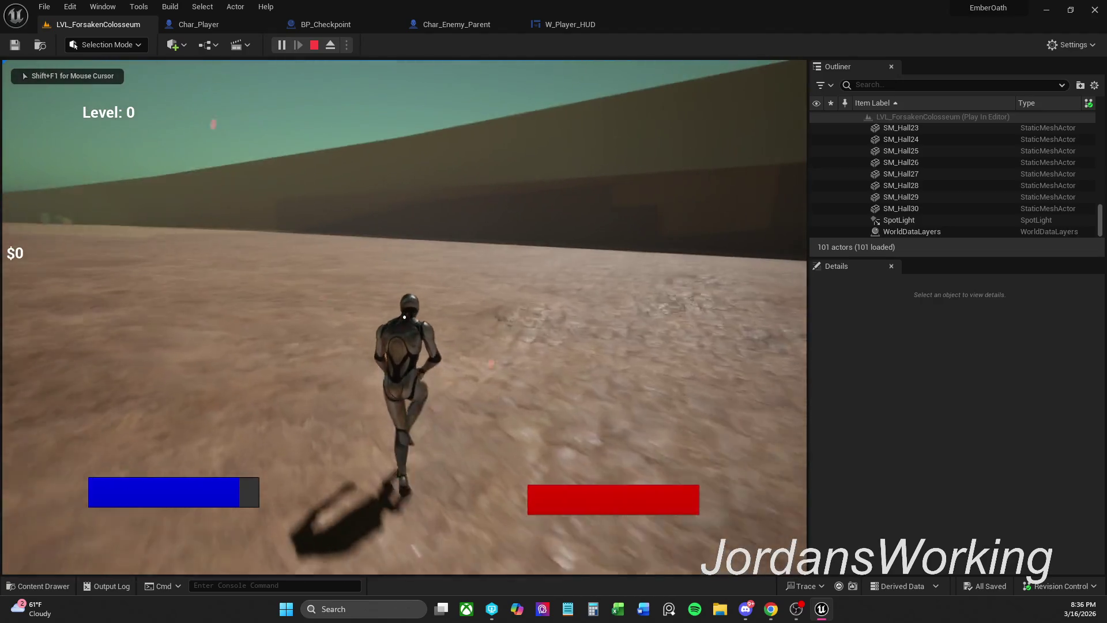
key("shift+w")
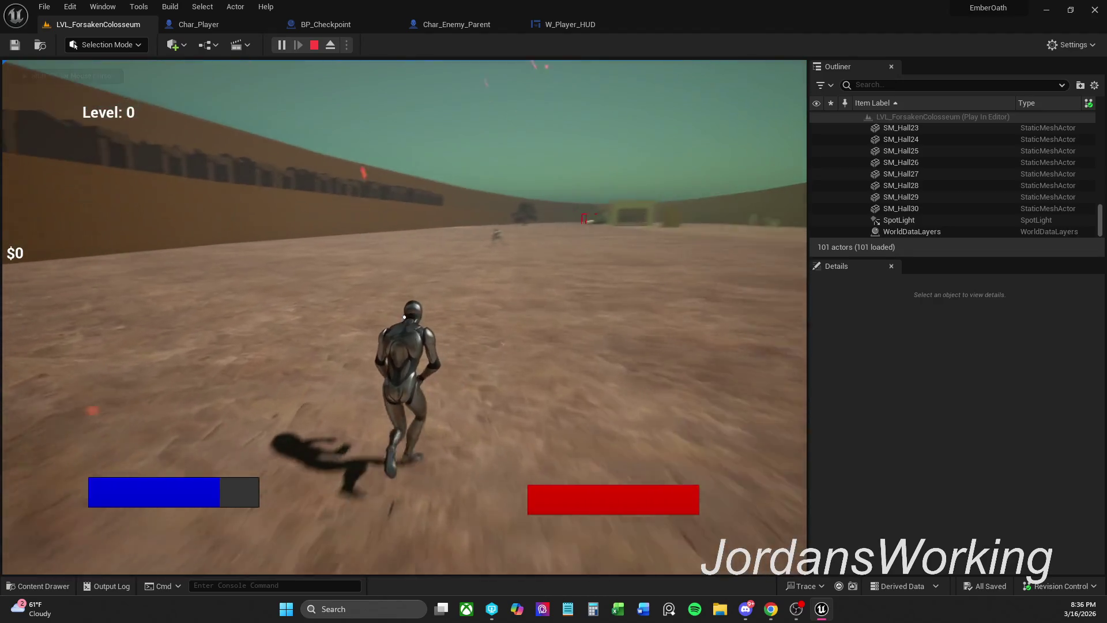
key("shift+w")
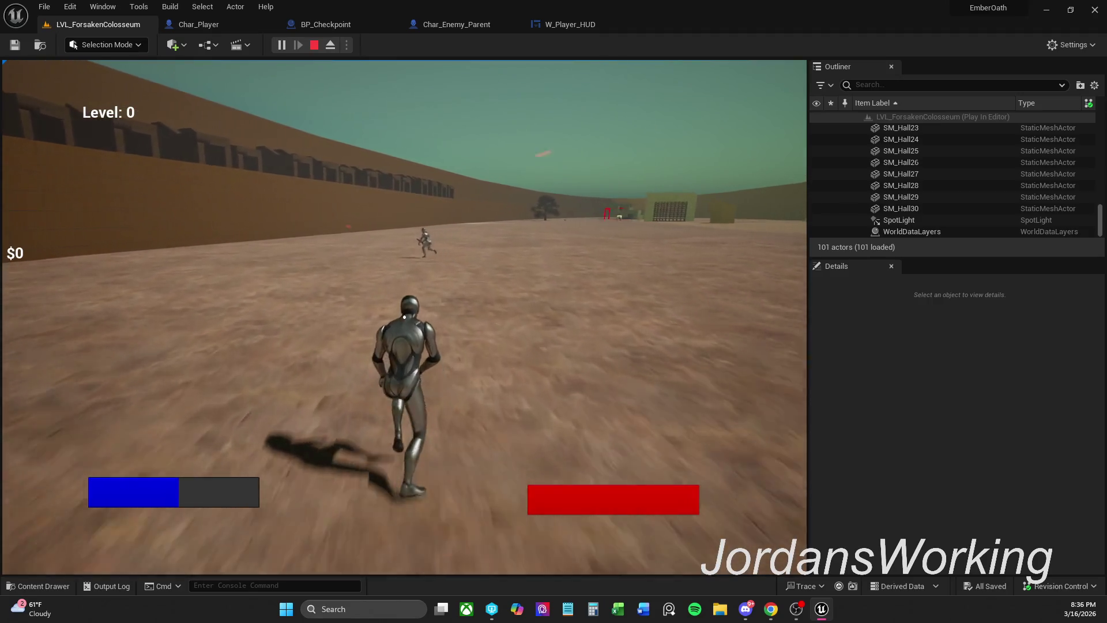
key("shift+w")
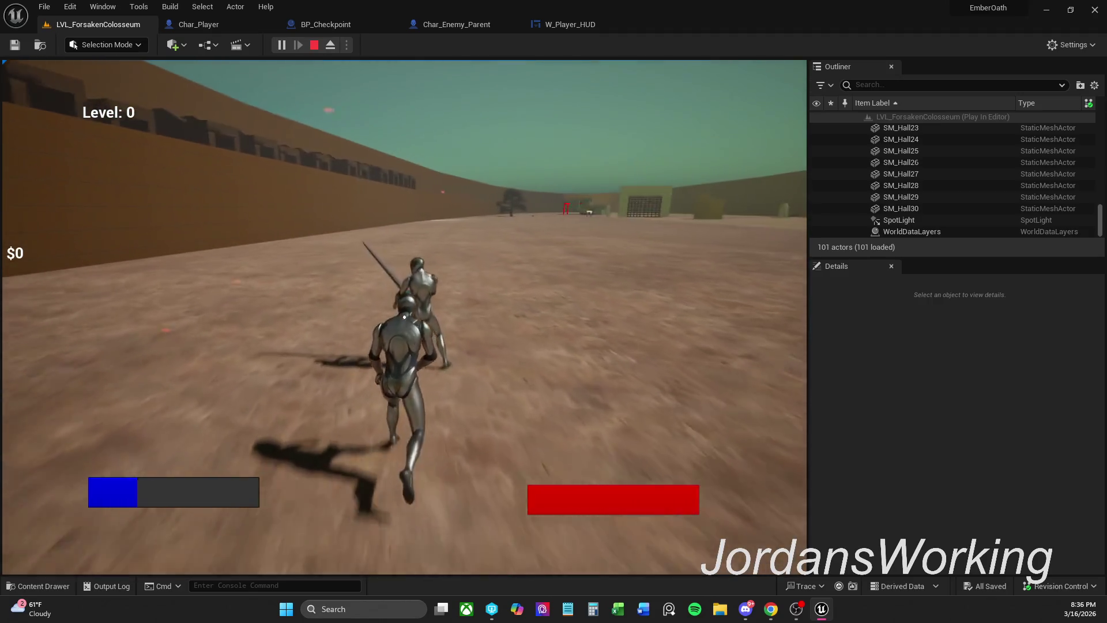
key("Escape")
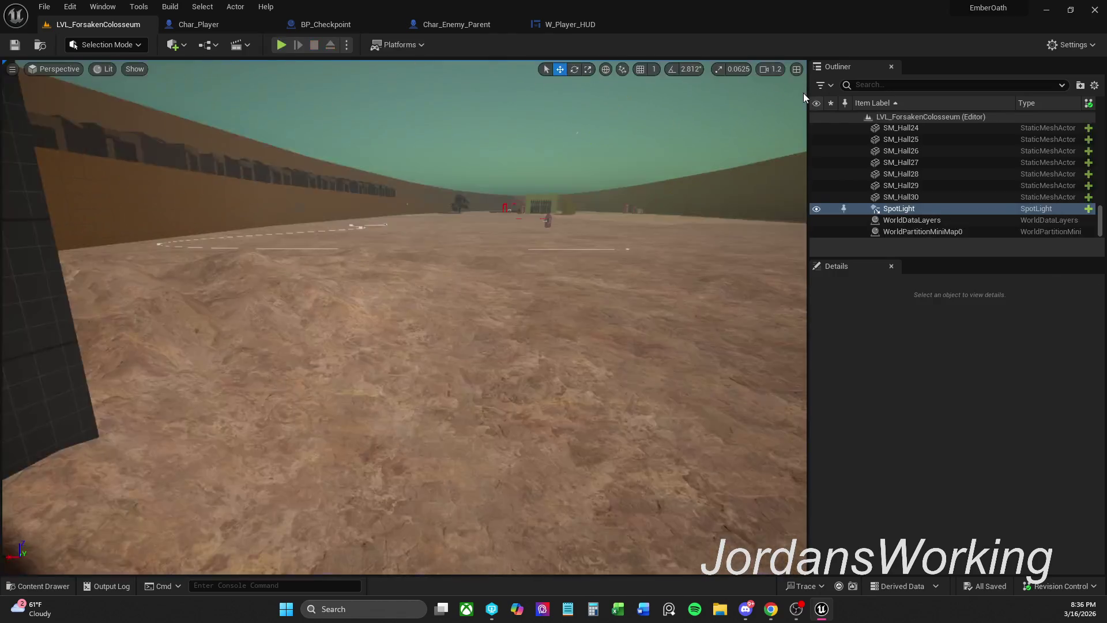
key("w")
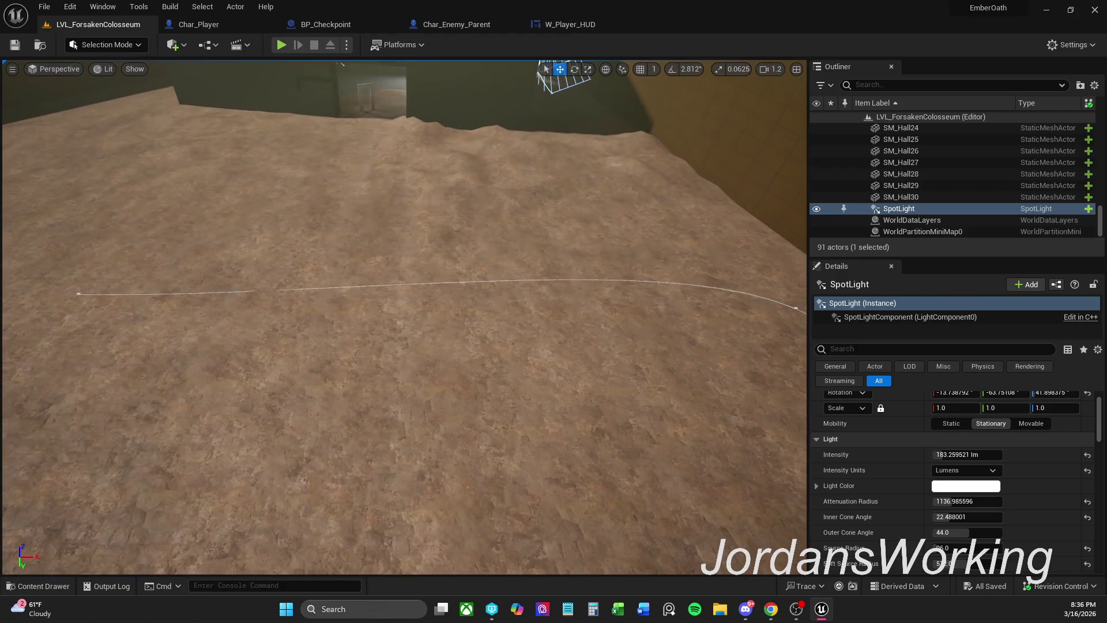
- Drag two Char_Enemy_Goblin actors from Characters > Enemy into the arena and start Play
left_click(38, 586)
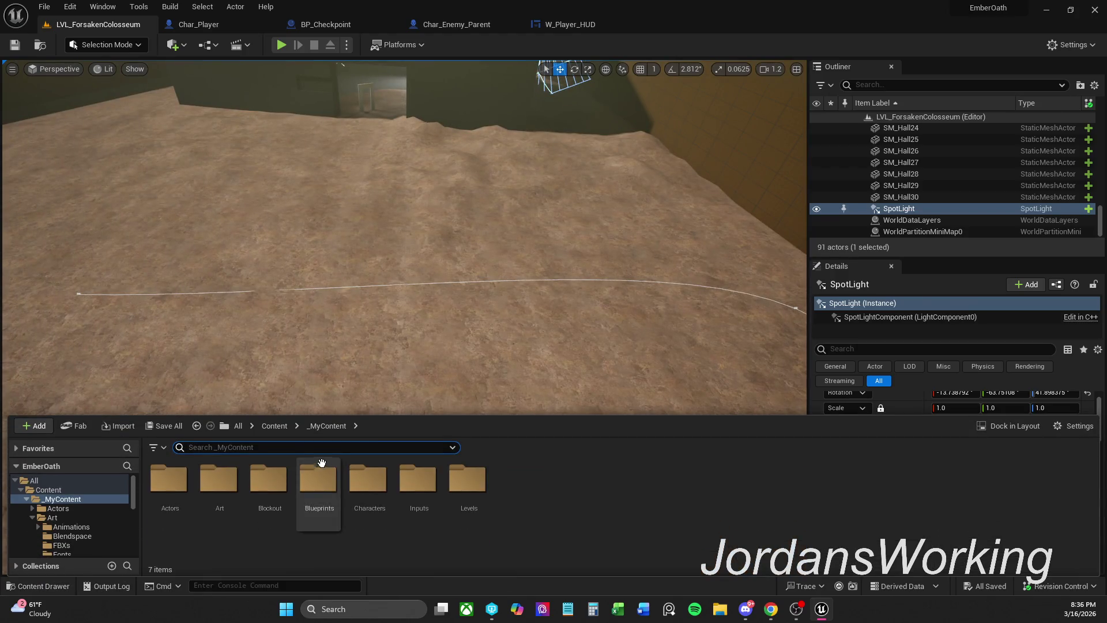
double_click(368, 507)
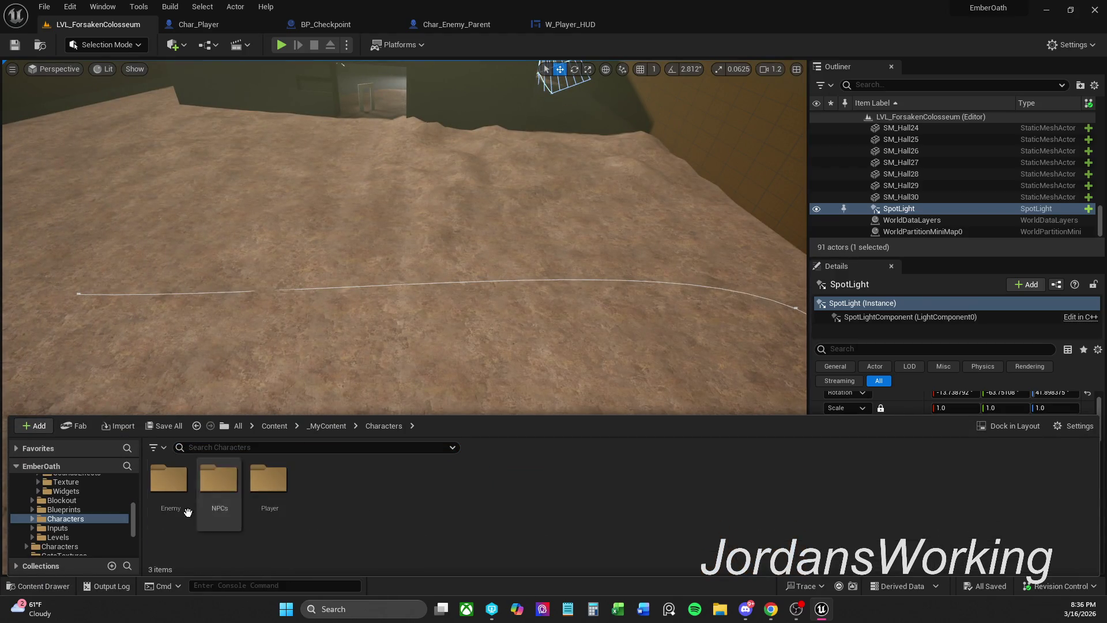
left_click(167, 512)
double_click(167, 511)
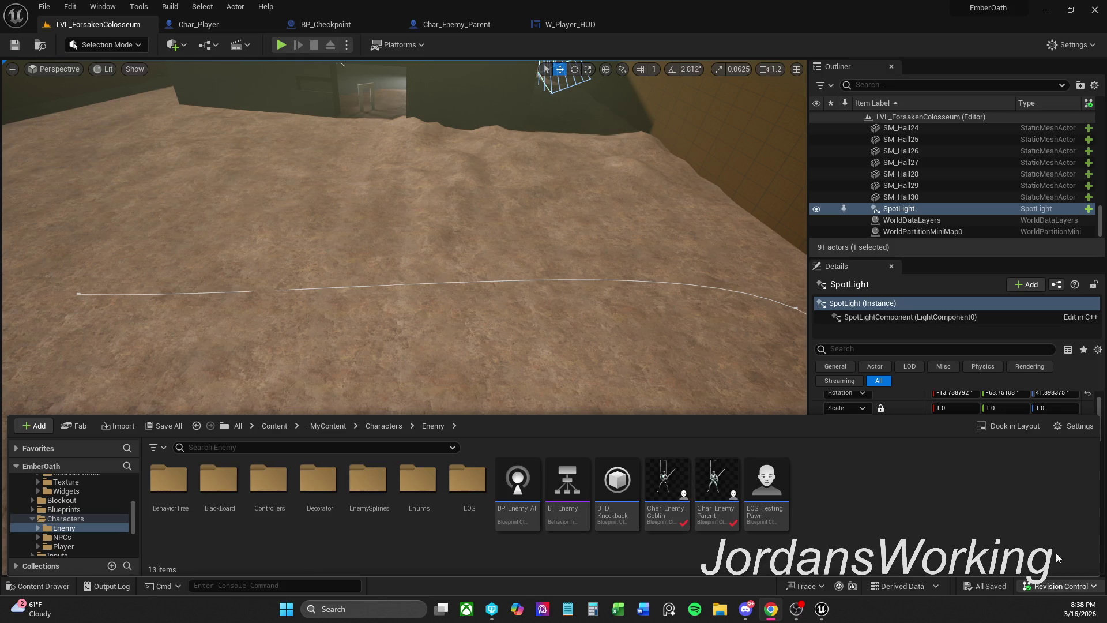
mouse_move(672, 505)
left_mouse_down()
mouse_move(361, 190)
mouse_move(286, 174)
left_mouse_up()
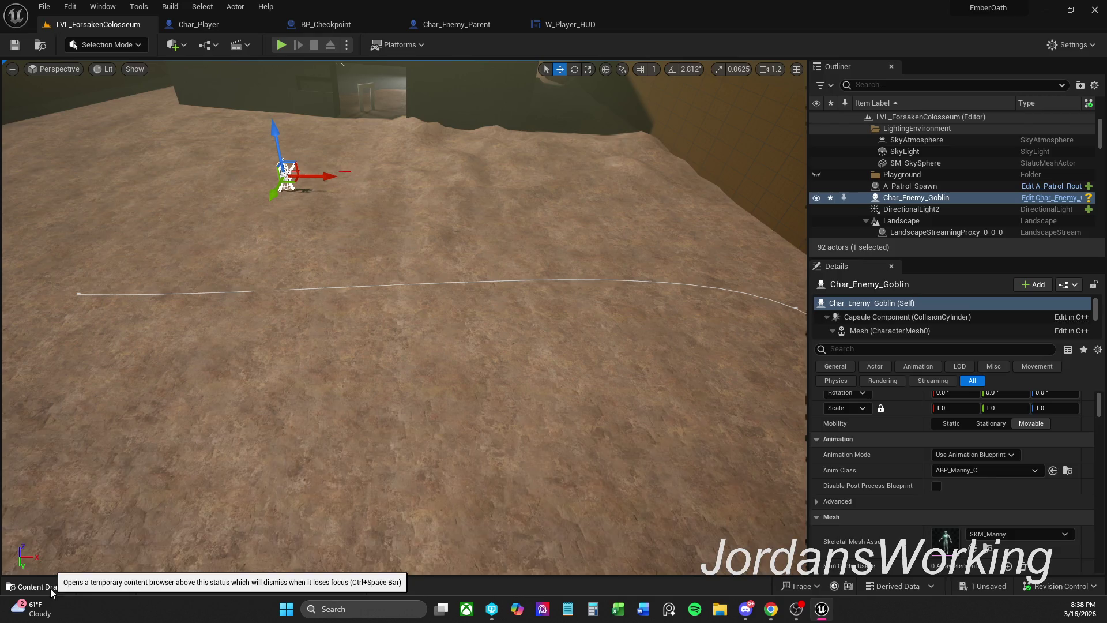
left_click(38, 585)
left_click_drag(669, 506, 421, 174)
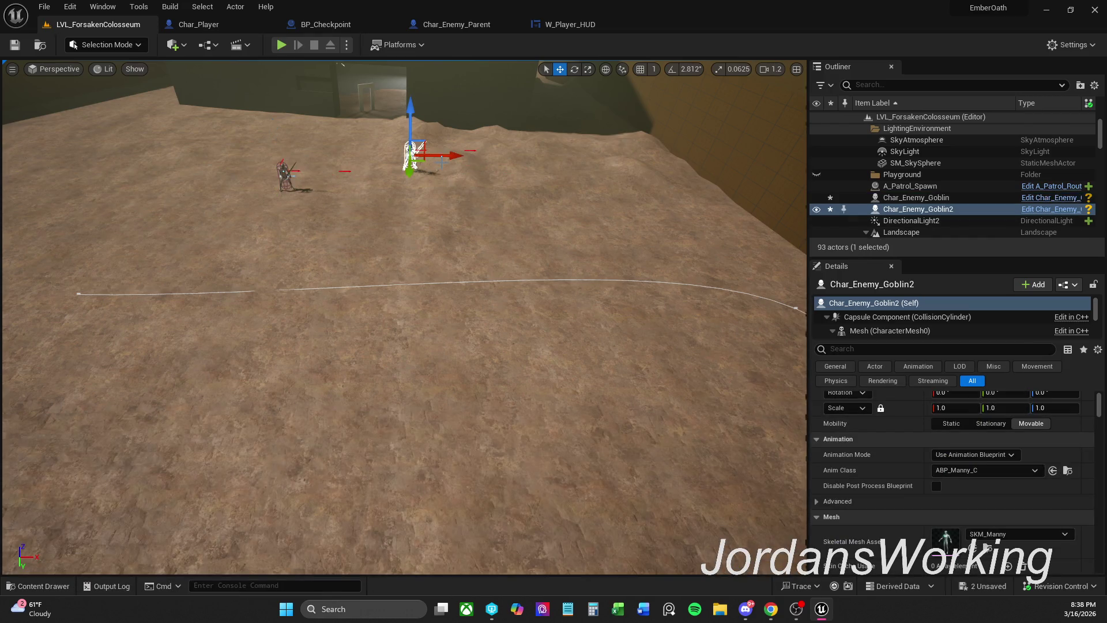
left_click(282, 45)
- Run into the arena and kill the goblins until the HUD shows Level 1 and $46, then stop
key("w")
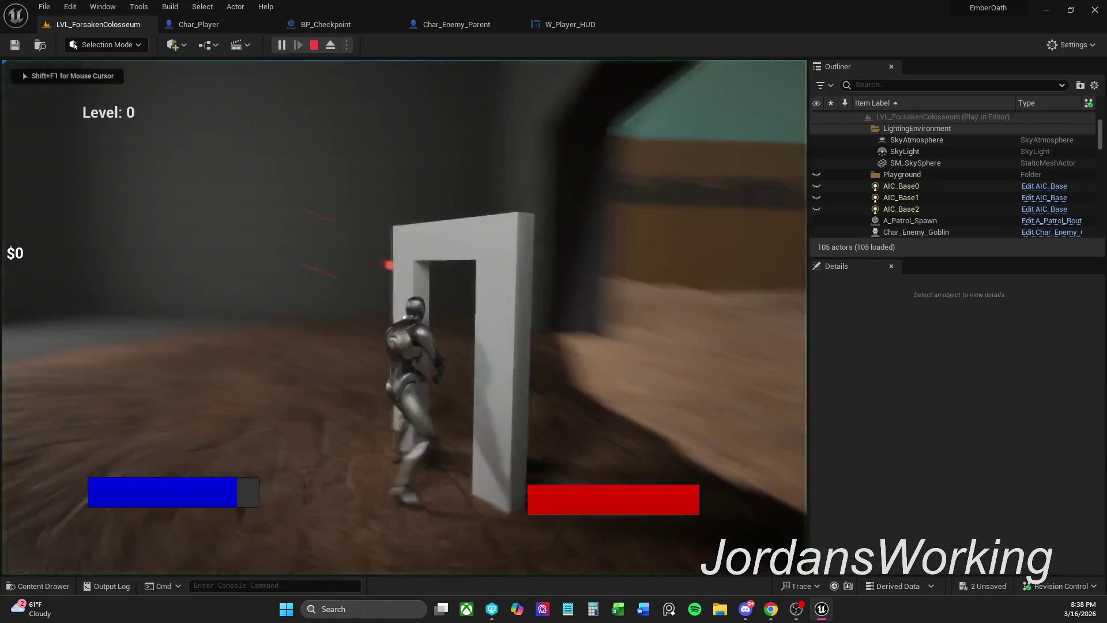
key("w")
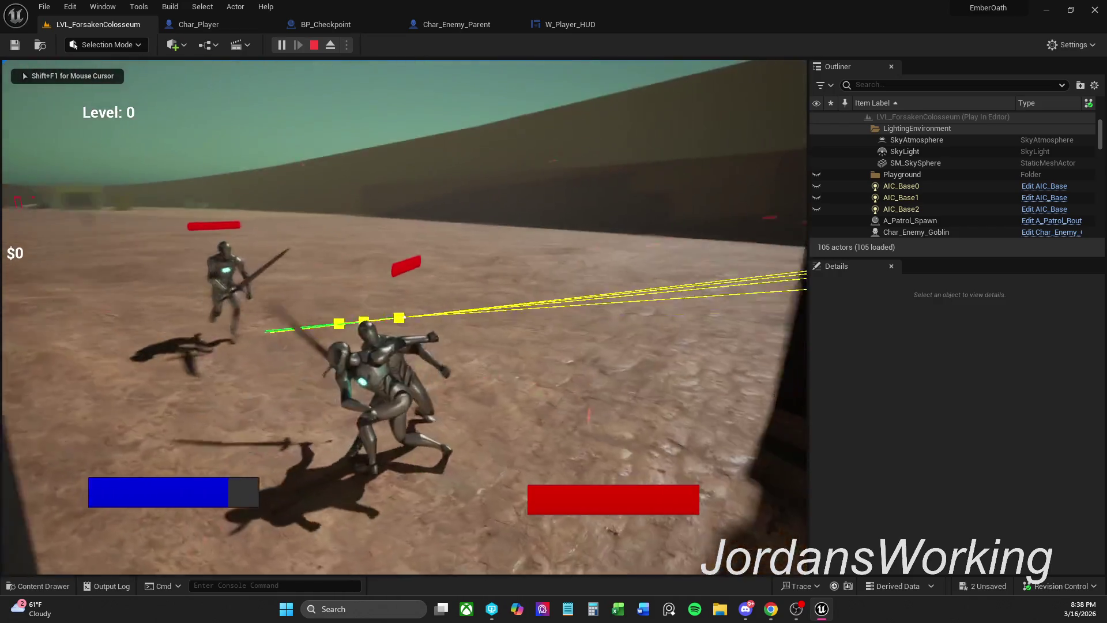
key("w")
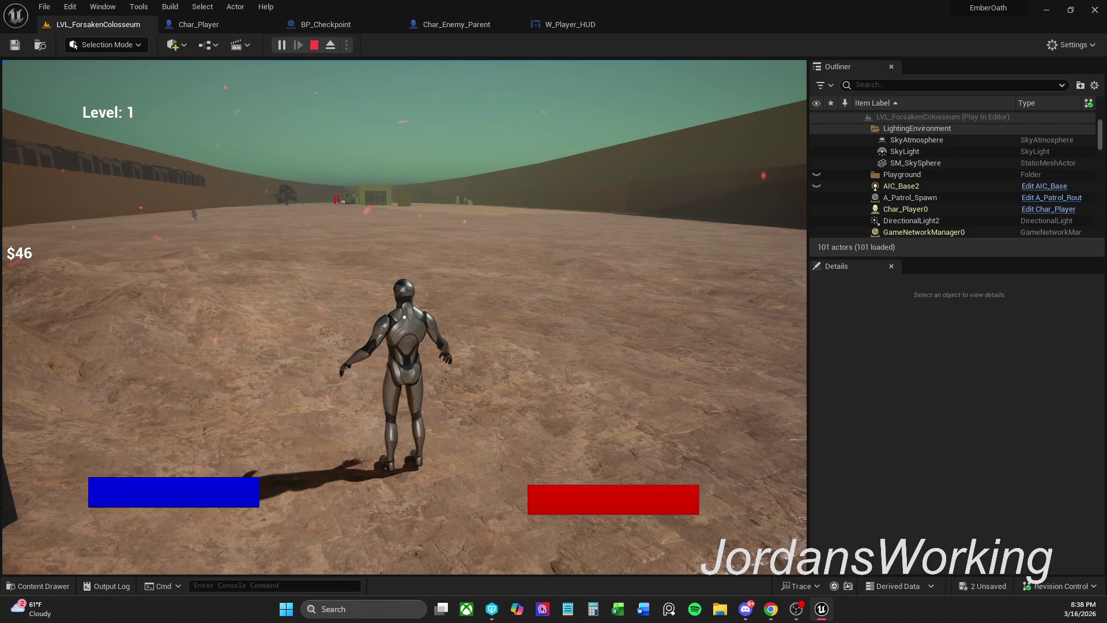
key("Escape")
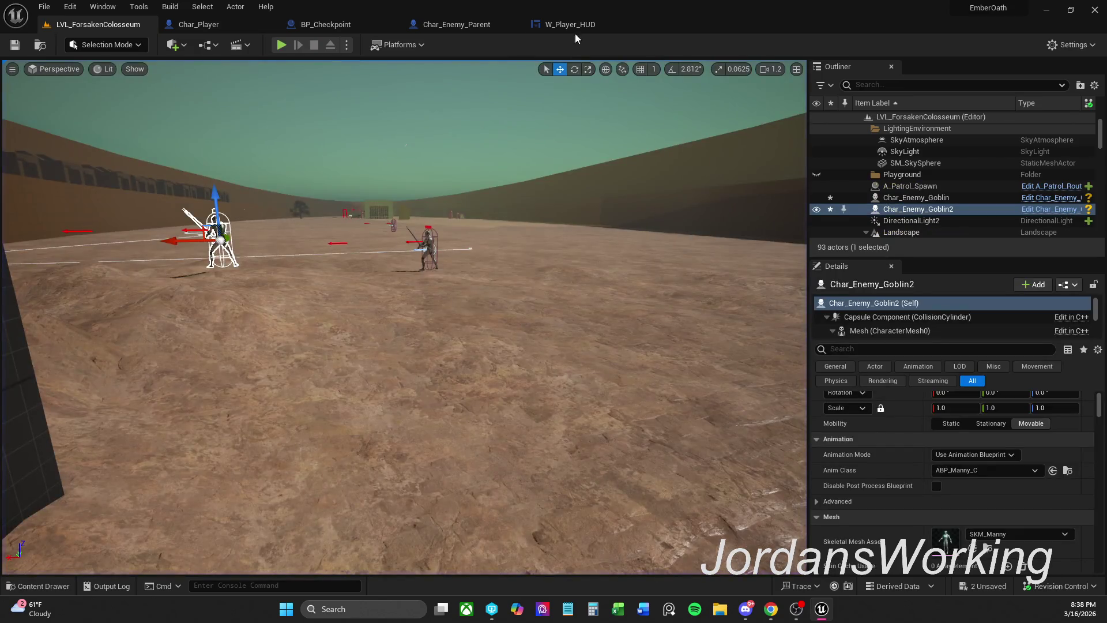
- In W_Player_HUD's graph, reveal Event Level Up and move the Get Actor Location nodes down
left_click(576, 25)
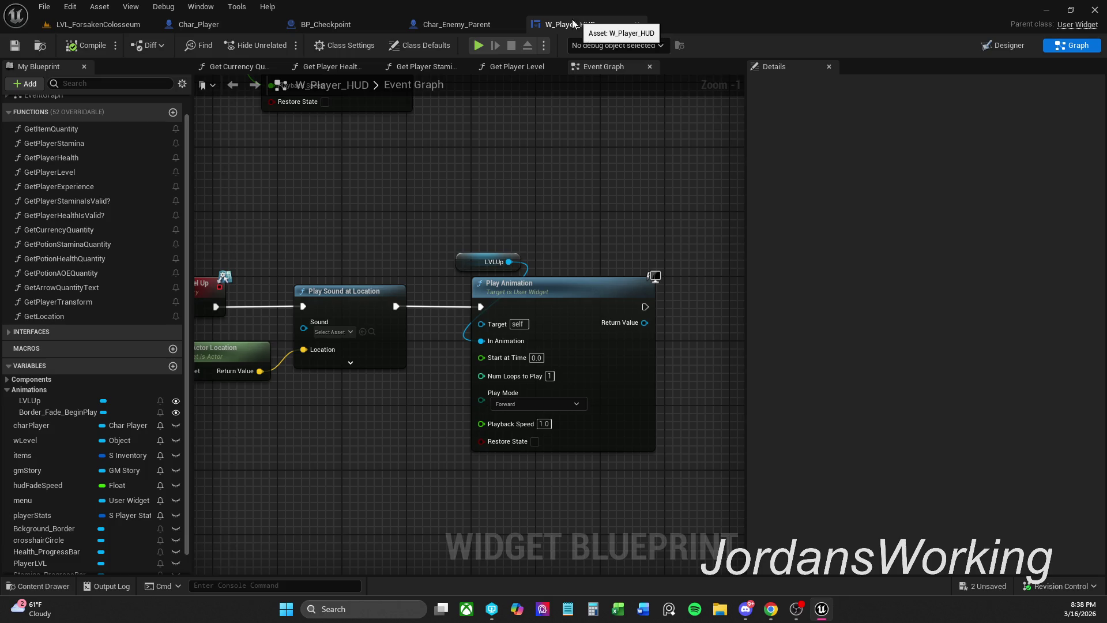
left_click_drag(298, 212, 439, 144)
mouse_move(288, 373)
left_mouse_down()
mouse_move(358, 289)
mouse_move(360, 305)
left_mouse_up()
left_click(420, 365)
mouse_move(634, 353)
left_mouse_down()
mouse_move(542, 374)
mouse_move(432, 376)
left_mouse_up()
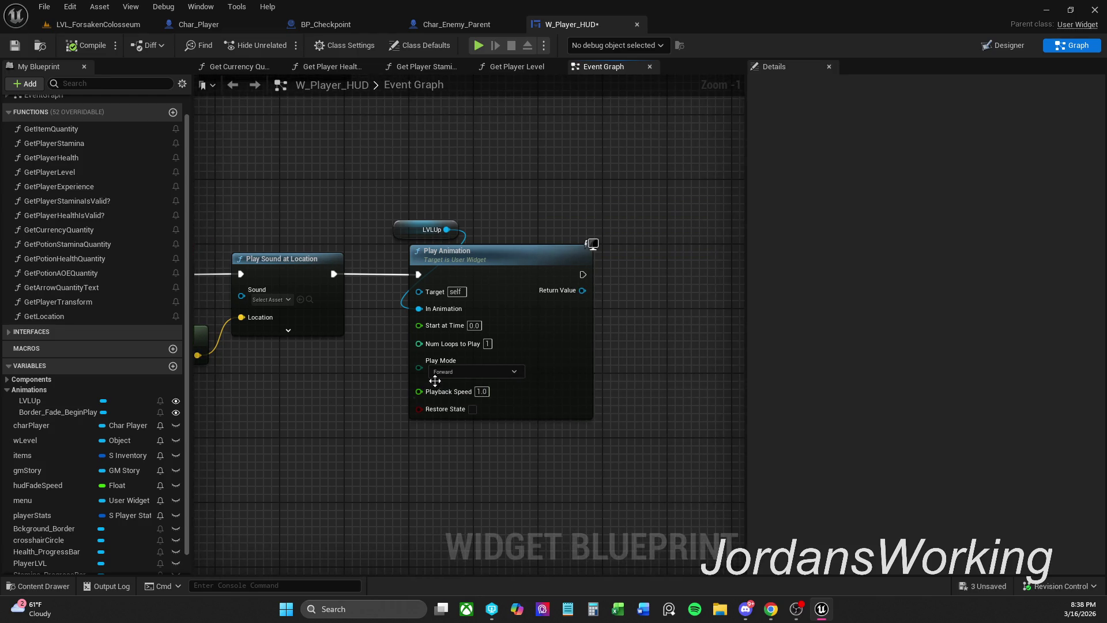
scroll(438, 224, "down", 2)
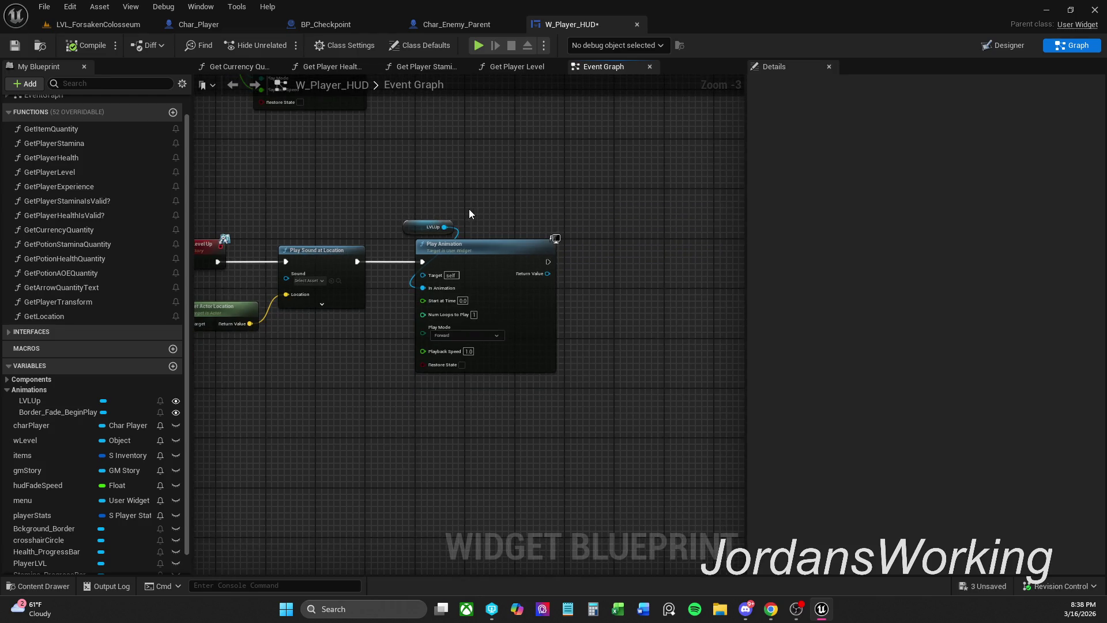
- Move the LVLUp and Play Animation nodes lower, disconnect them from the sound node, and compile
left_click_drag(432, 204, 527, 262)
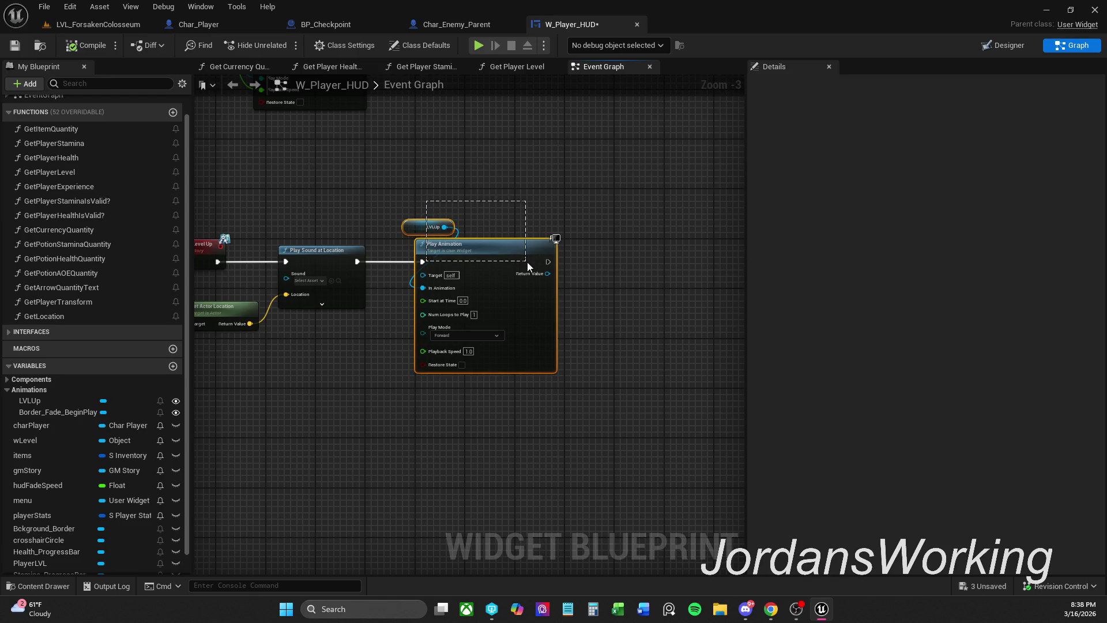
left_click_drag(507, 297, 419, 311)
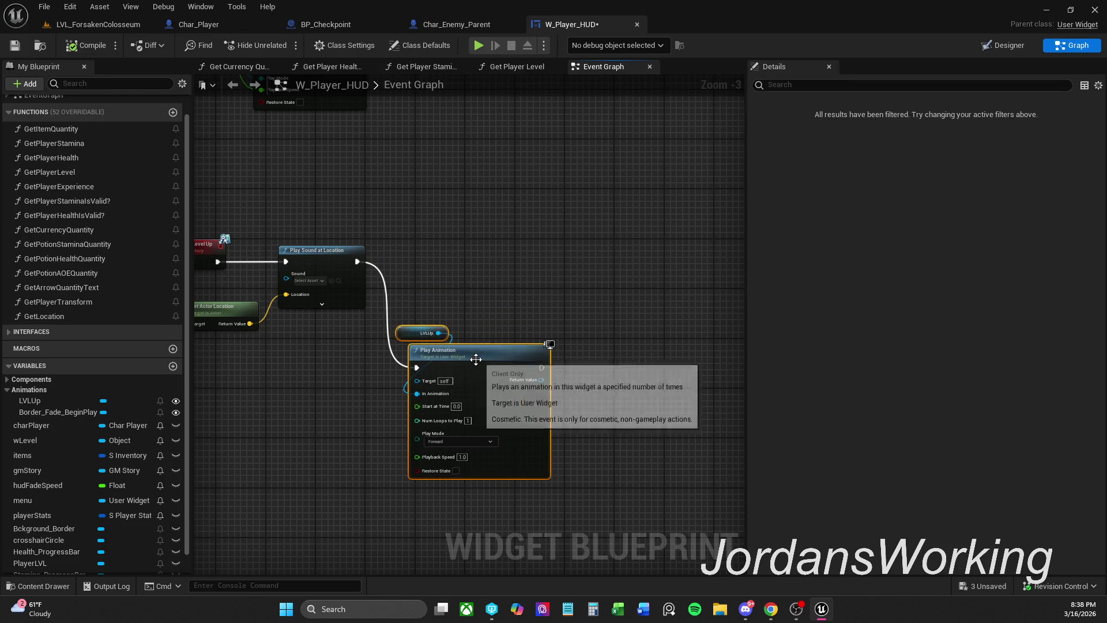
left_click_drag(416, 362, 392, 386)
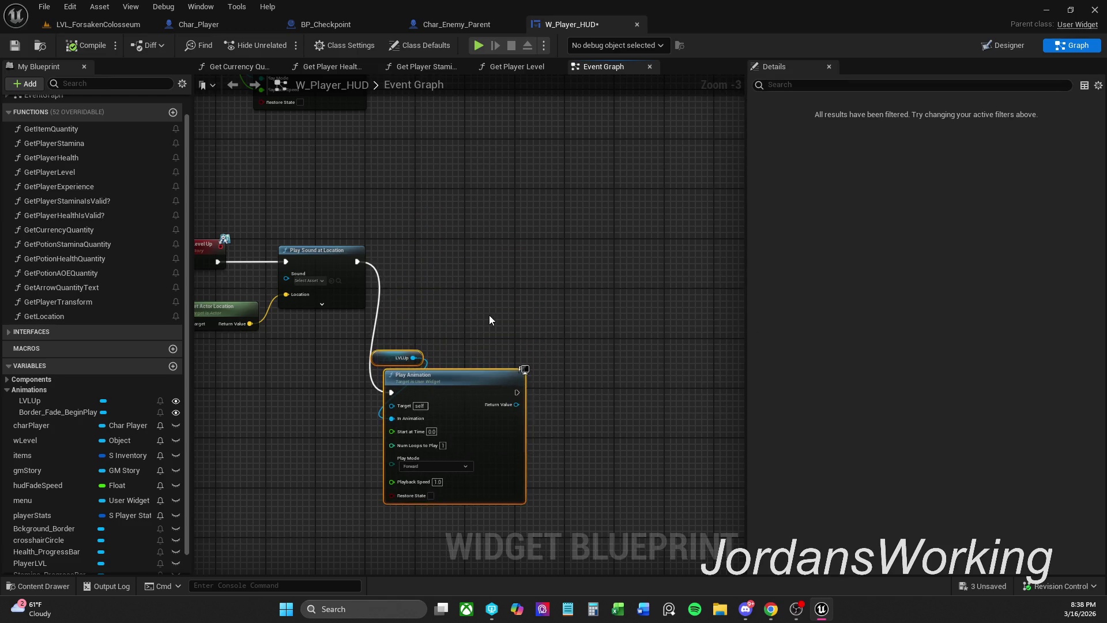
left_click(392, 392, "alt")
mouse_move(402, 363)
left_mouse_down()
mouse_move(384, 369)
mouse_move(468, 245)
mouse_move(419, 396)
mouse_move(385, 449)
mouse_move(382, 424)
mouse_move(374, 435)
left_mouse_up()
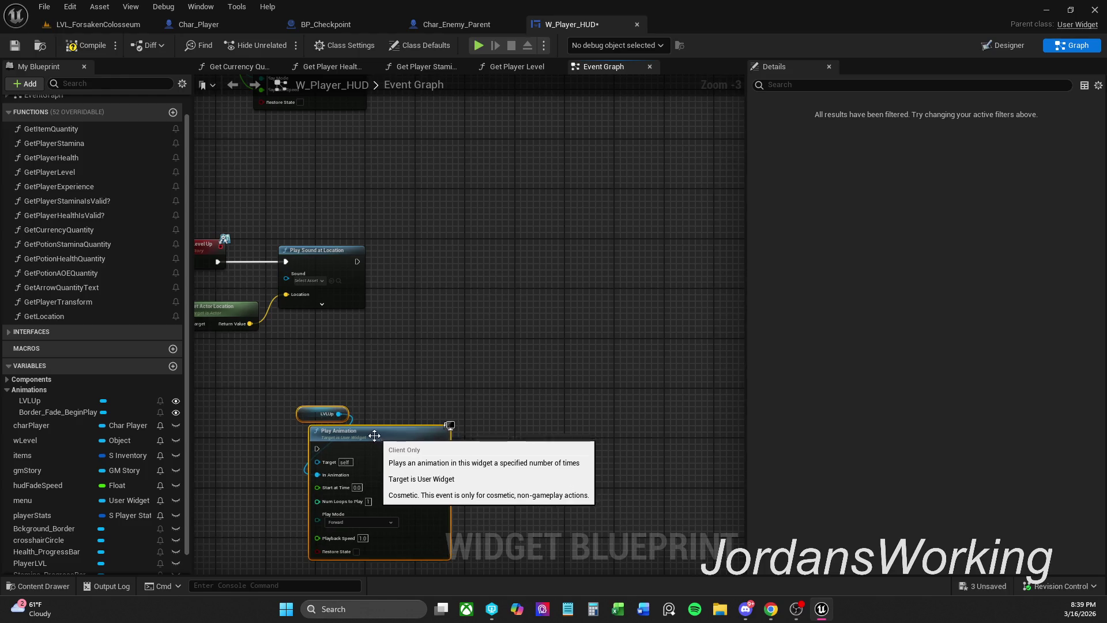
left_click(434, 292)
left_click(98, 52)
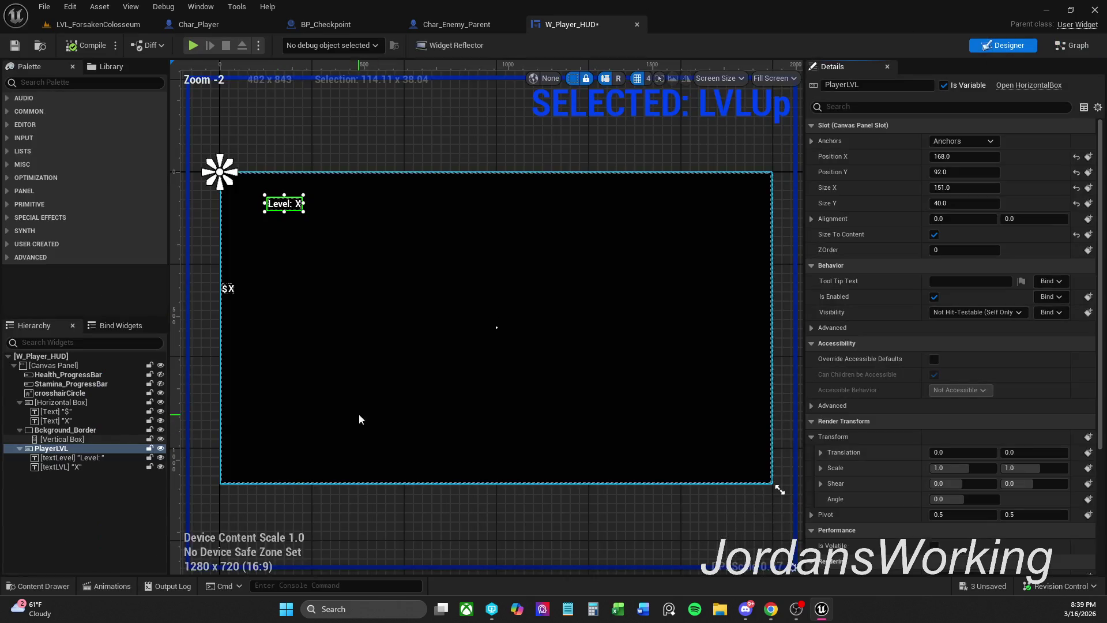
- Select the Level: text and the level number text and make both of them variables
left_click(289, 205)
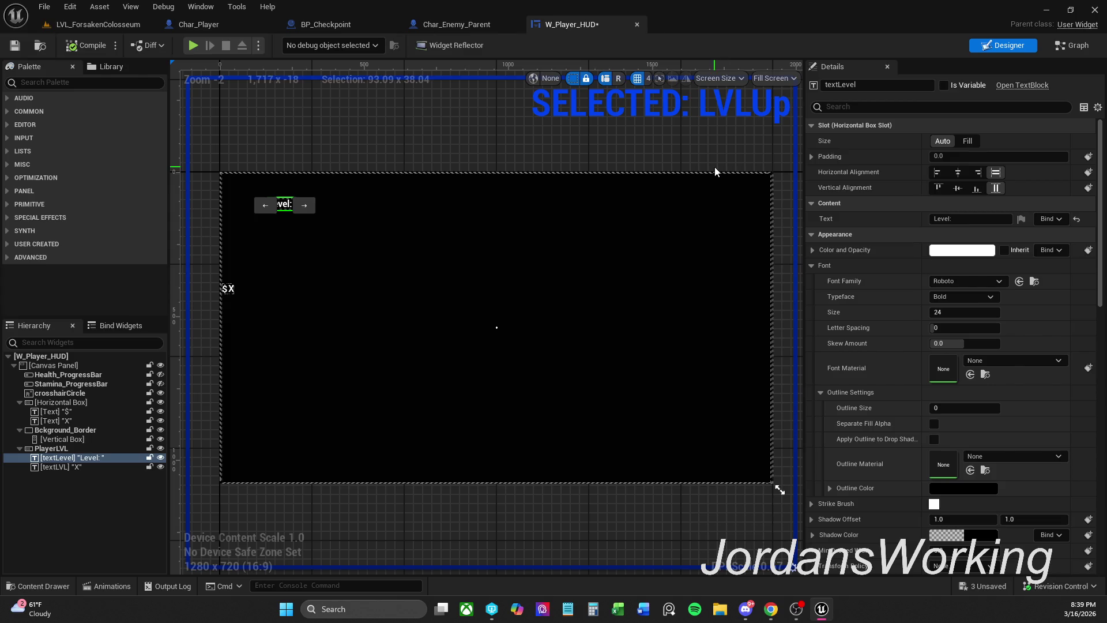
left_click(79, 468, "ctrl")
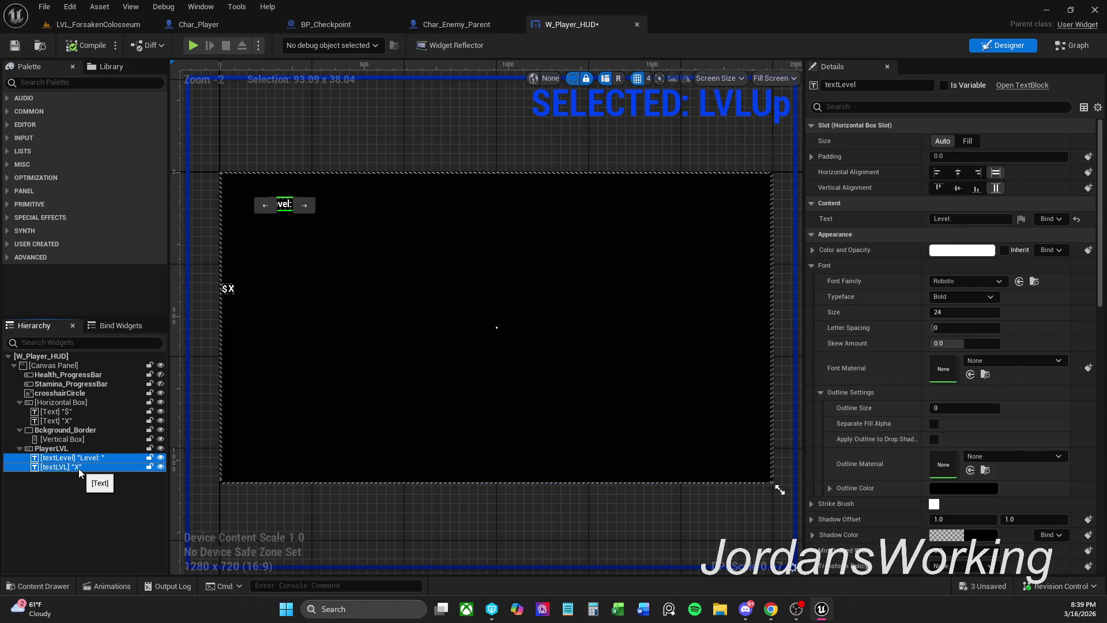
left_click(935, 86)
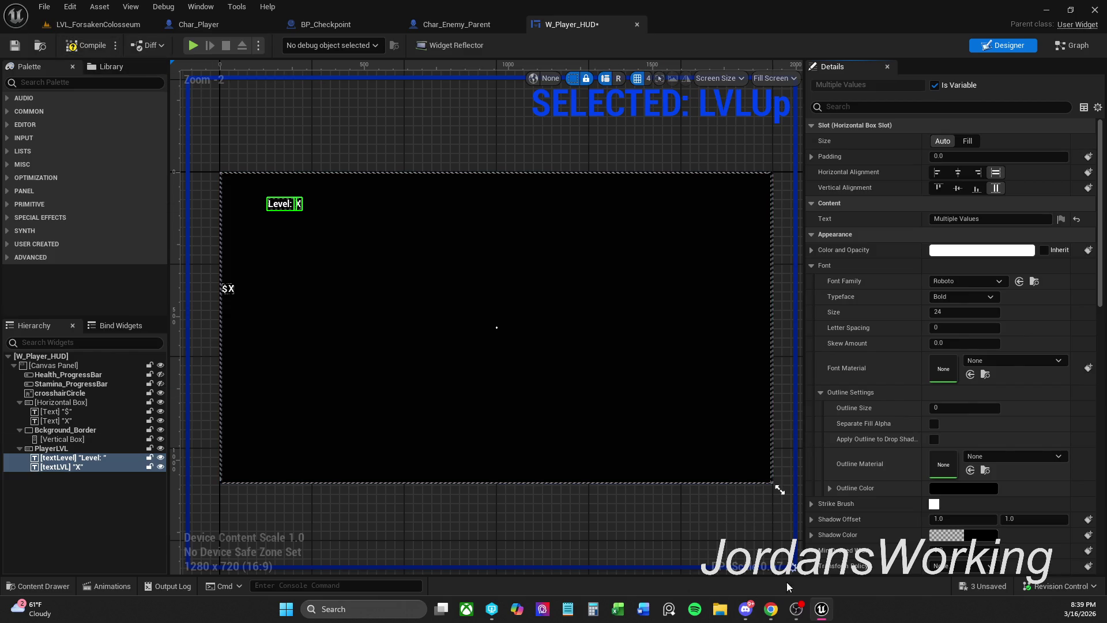
left_click(796, 608)
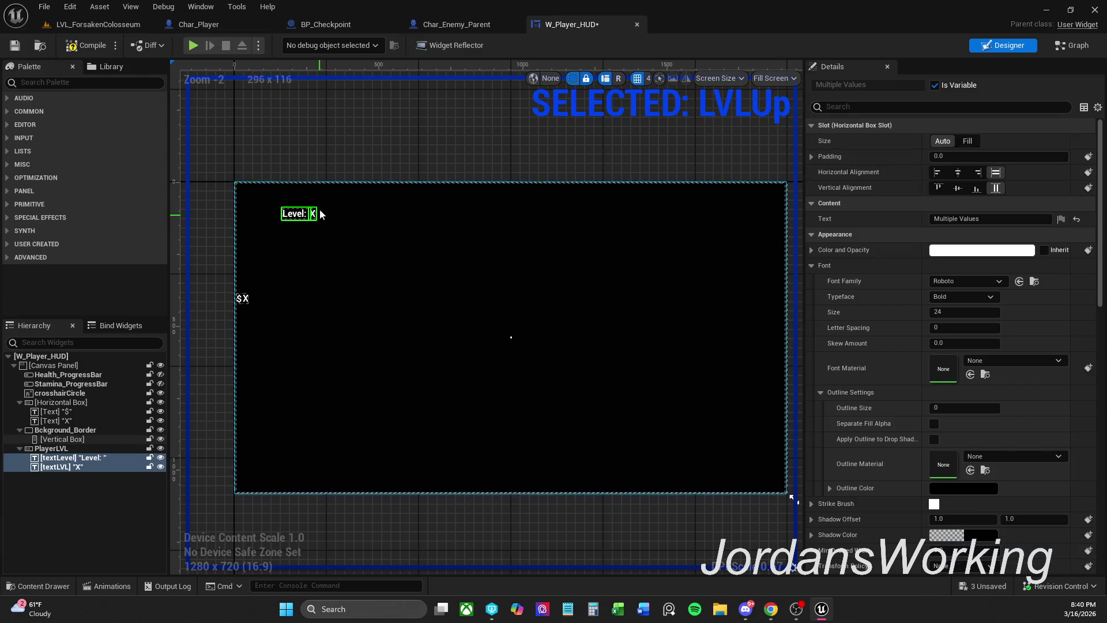
- Set the Level: text's Render Opacity to 0 so it starts fully transparent
left_click(270, 239)
left_click(295, 215)
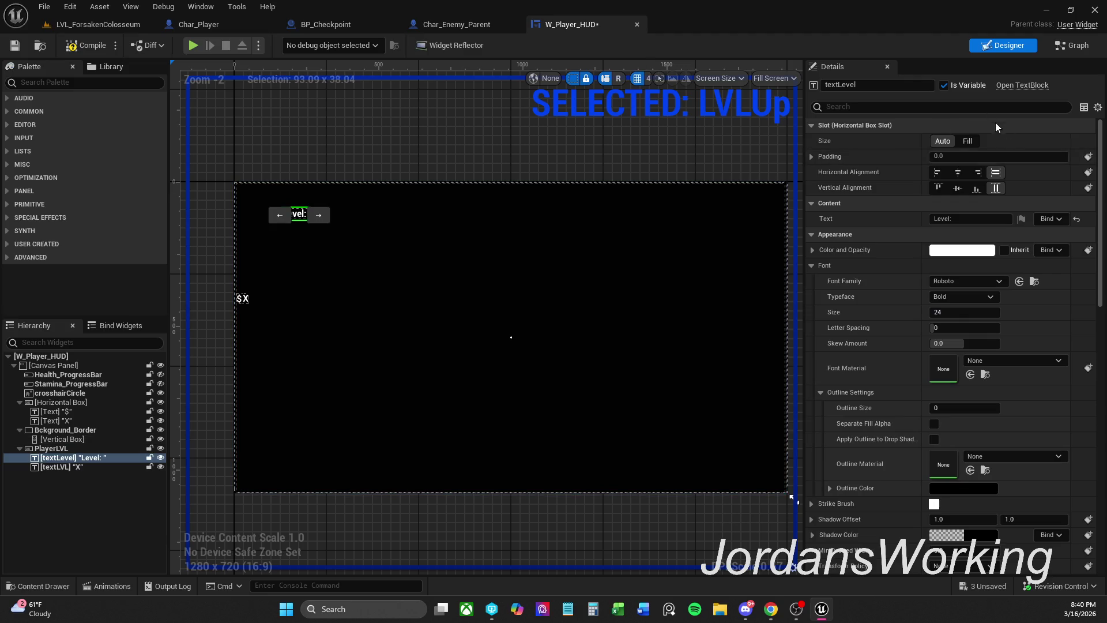
left_click(906, 109)
type("render")
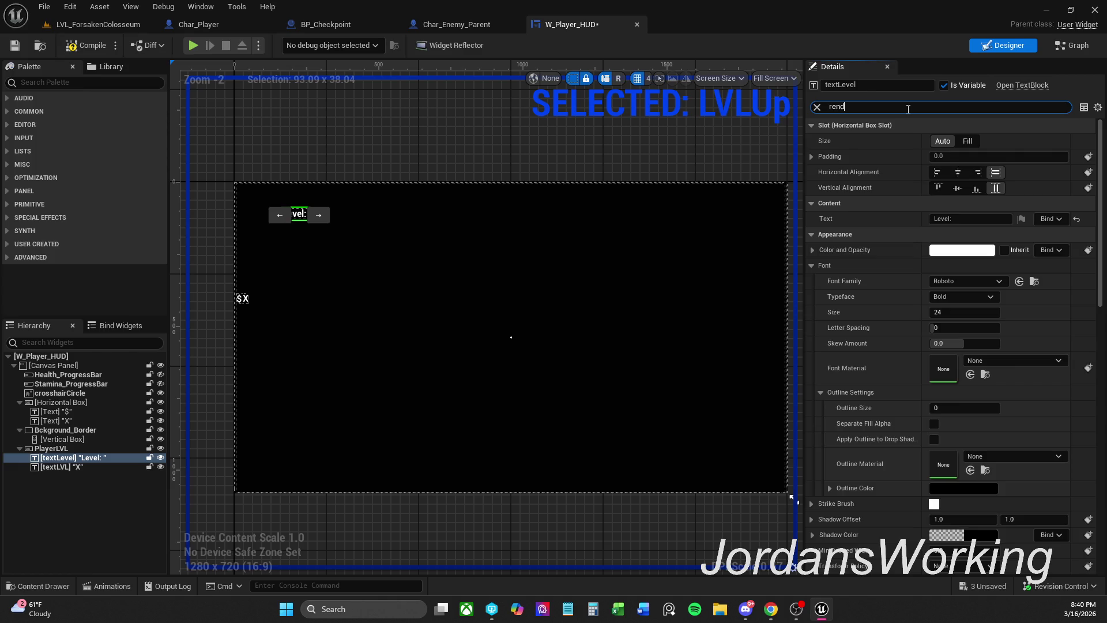
left_click(963, 265)
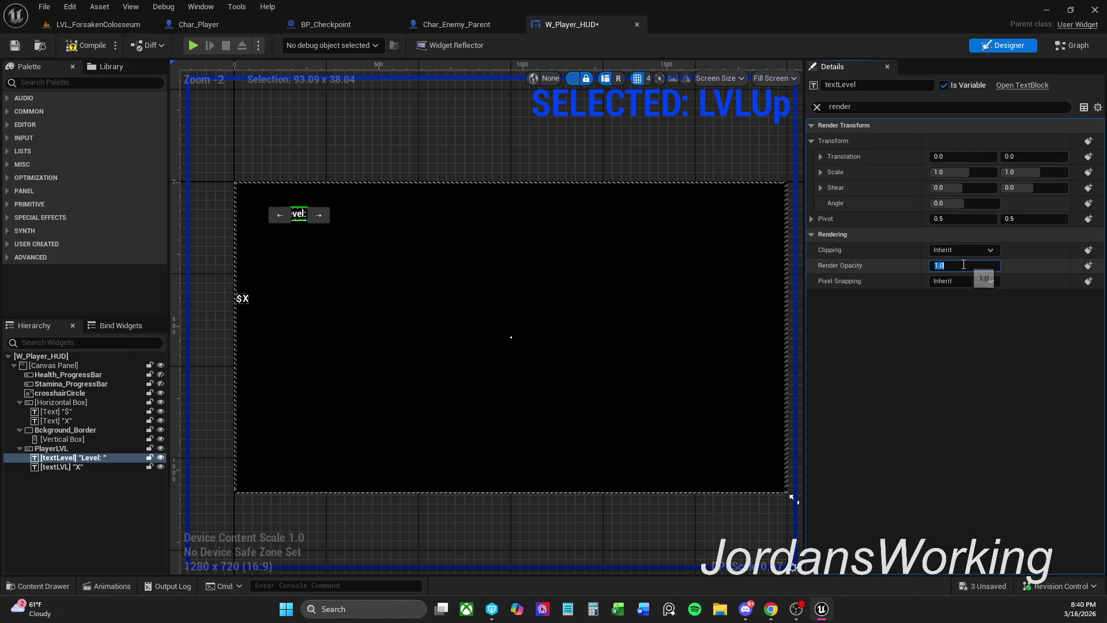
type("0")
key("Return")
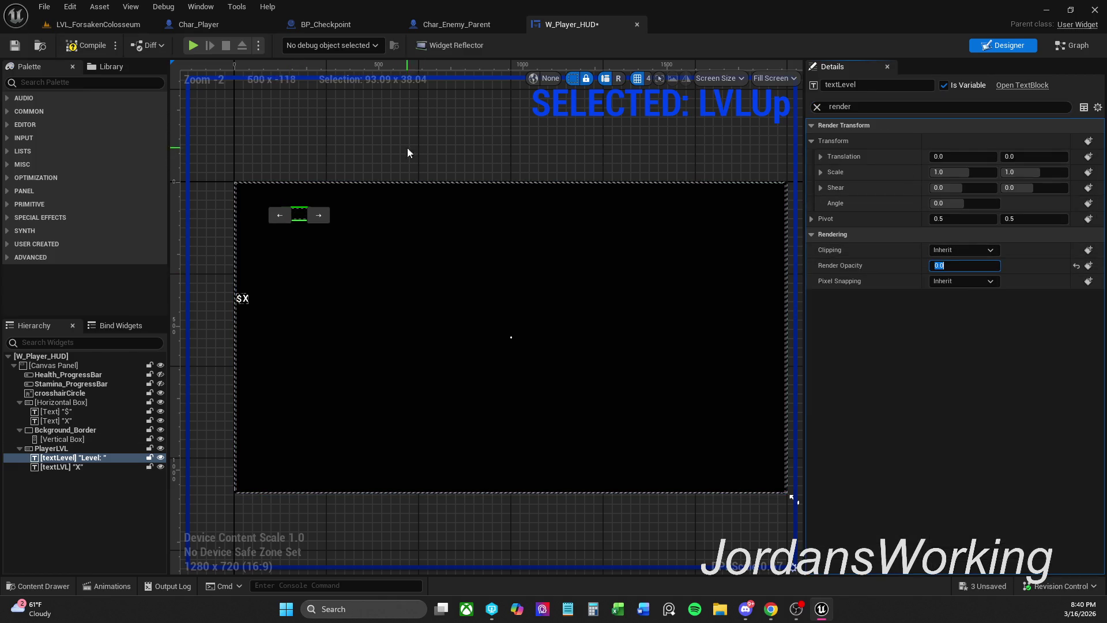
- Set textLVL's Render Opacity to 0.0 and save the HUD widget
left_click(408, 150)
left_click(313, 214)
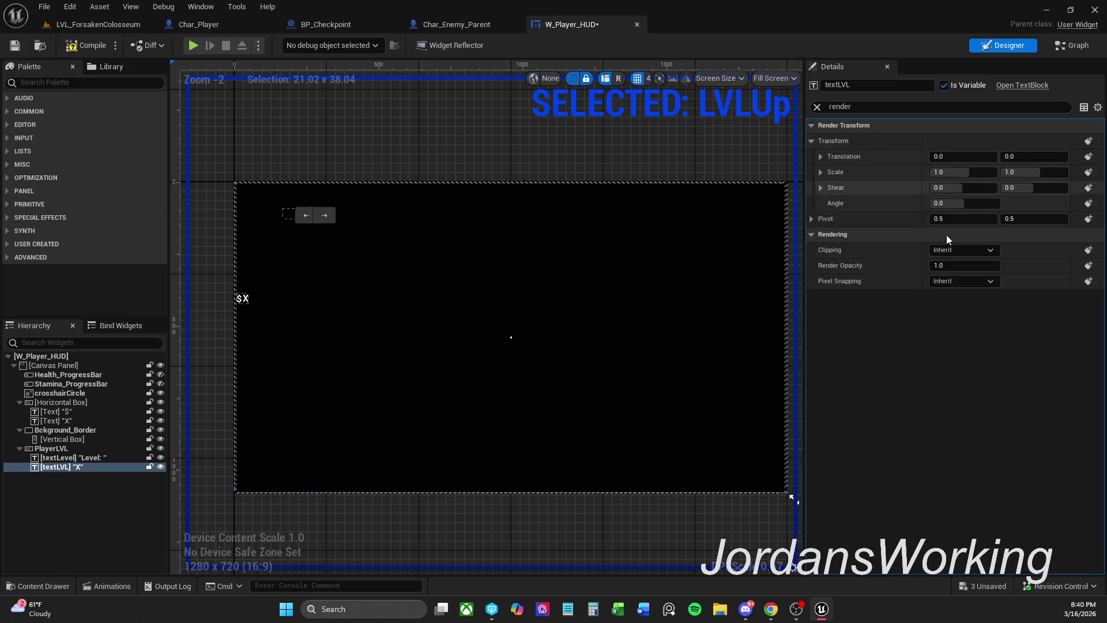
left_click(951, 265)
type("0")
key("Return")
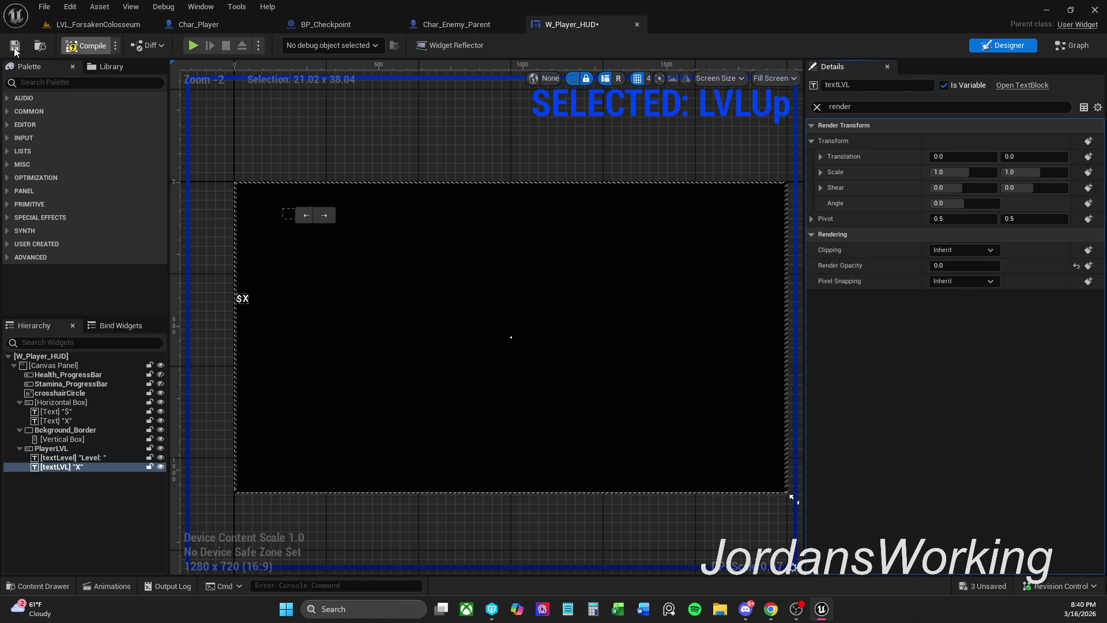
left_click(15, 45)
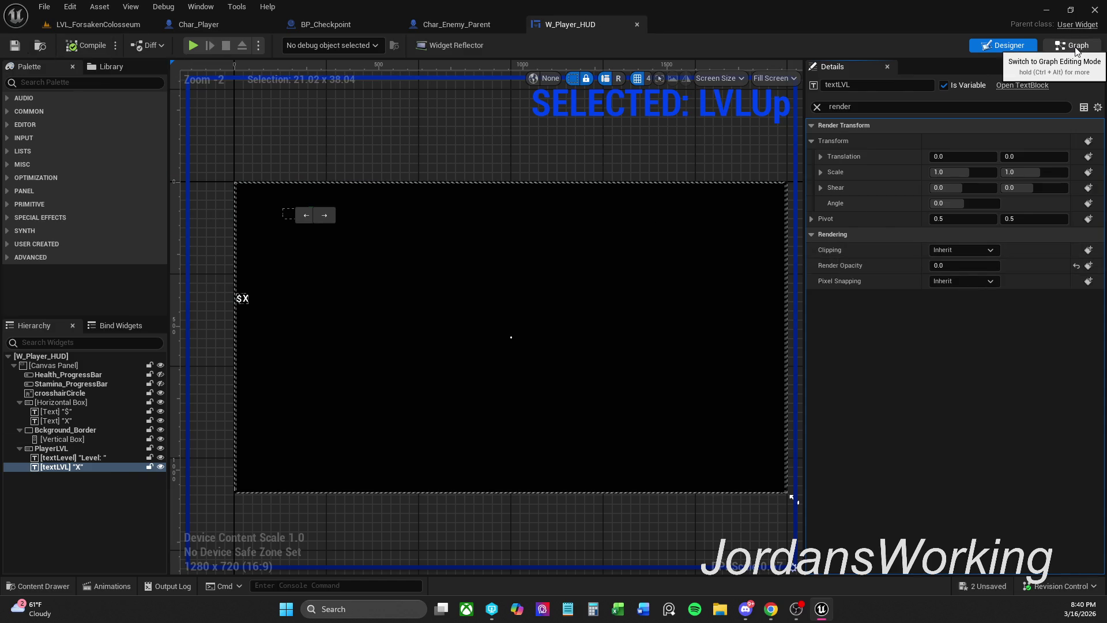
- Place getter nodes for textLVL and textLevel in the W_Player_HUD event graph
left_click(1071, 47)
left_click_drag(446, 313, 578, 310)
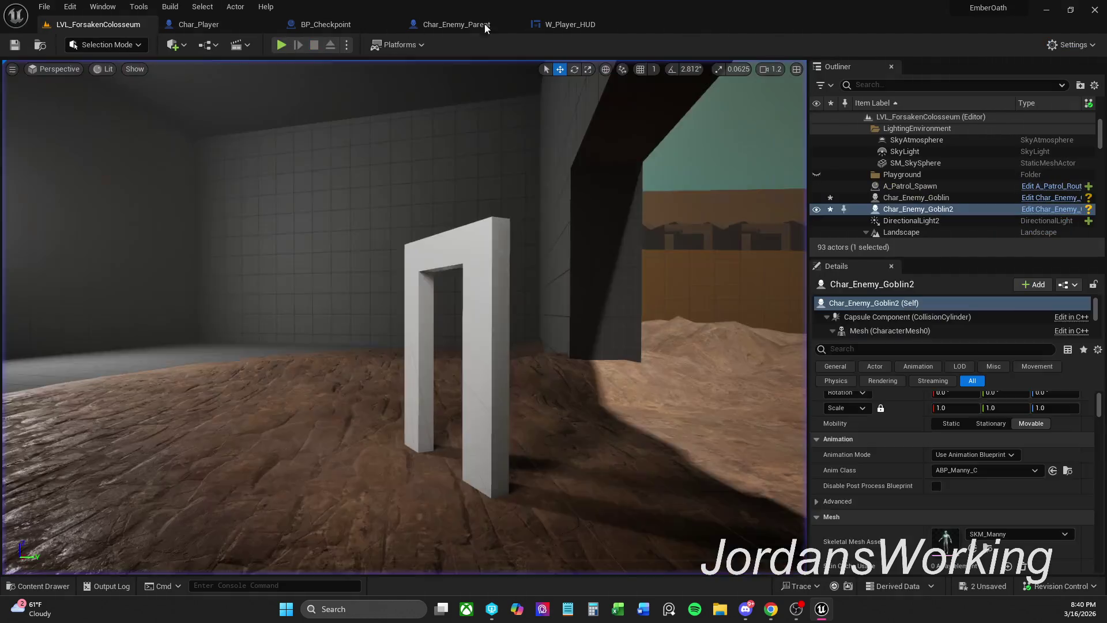
left_click(577, 26)
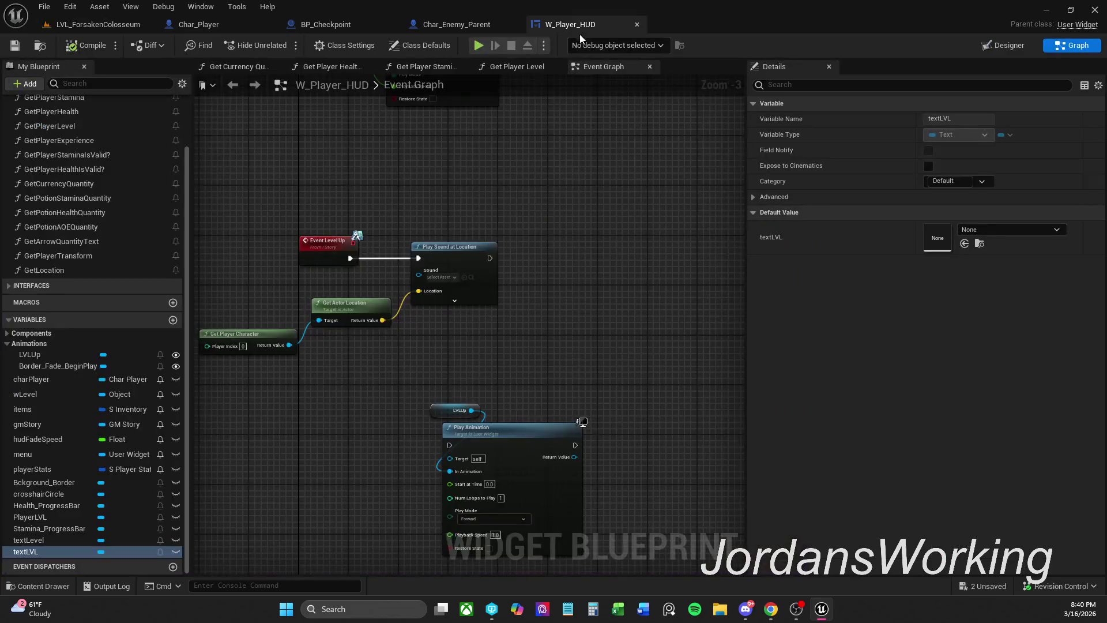
left_click_drag(529, 275, 422, 271)
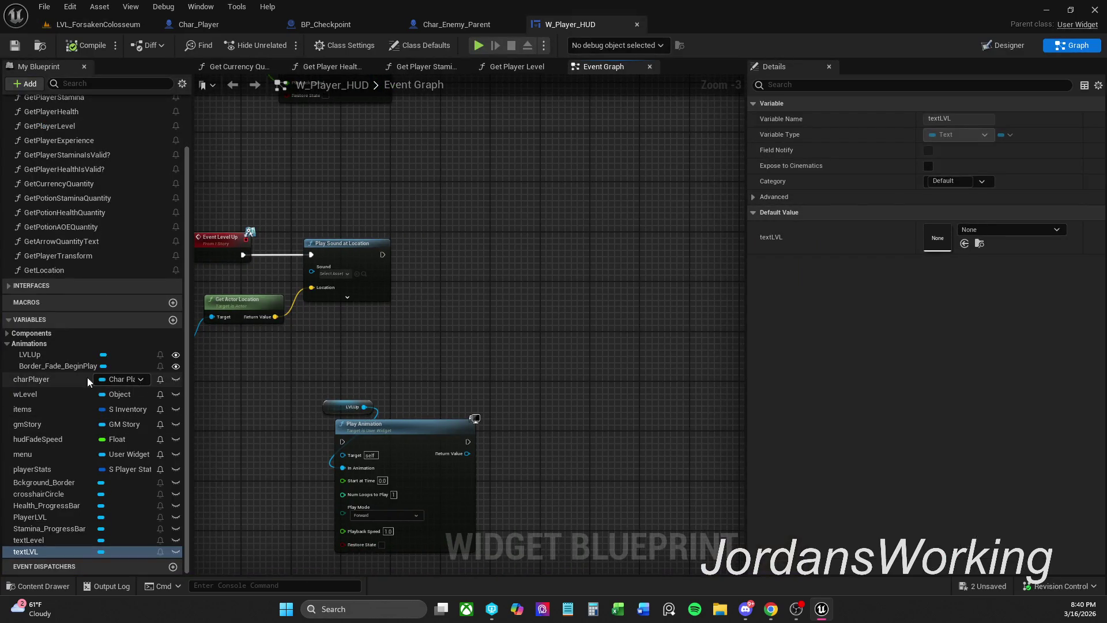
left_click(8, 344)
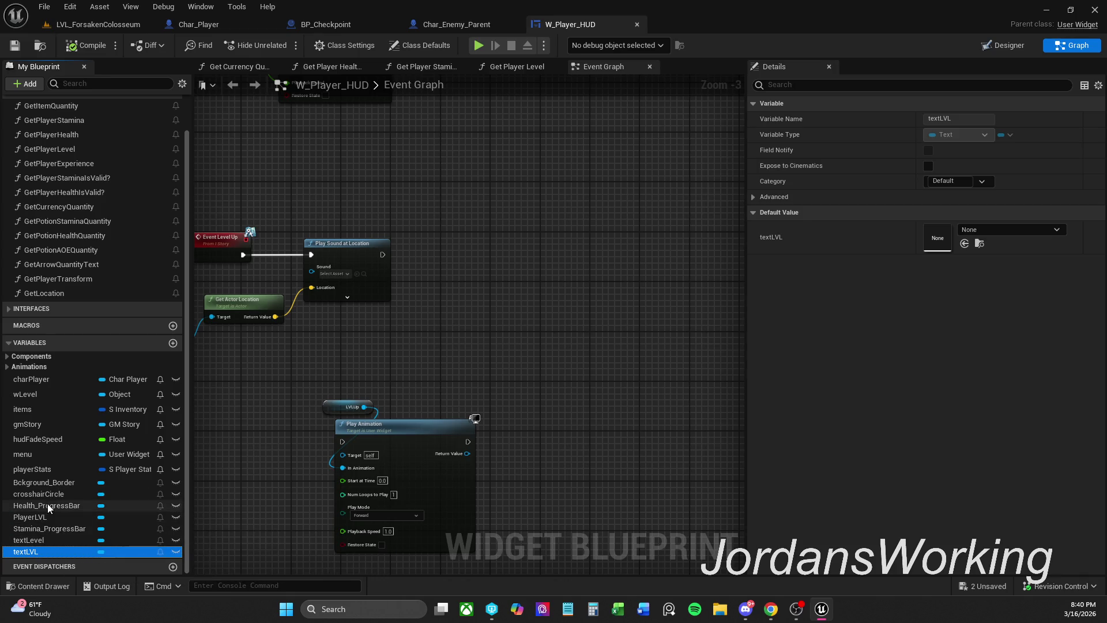
mouse_move(33, 551)
left_mouse_down()
mouse_move(286, 308)
mouse_move(429, 223)
left_mouse_up()
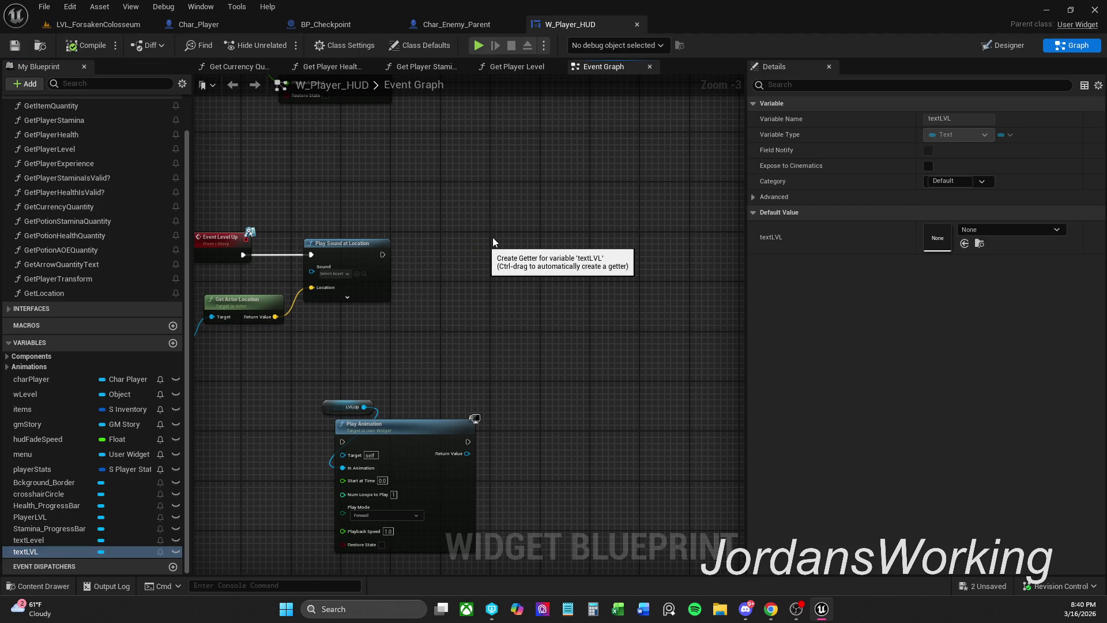
left_click(492, 237)
left_click(1010, 46)
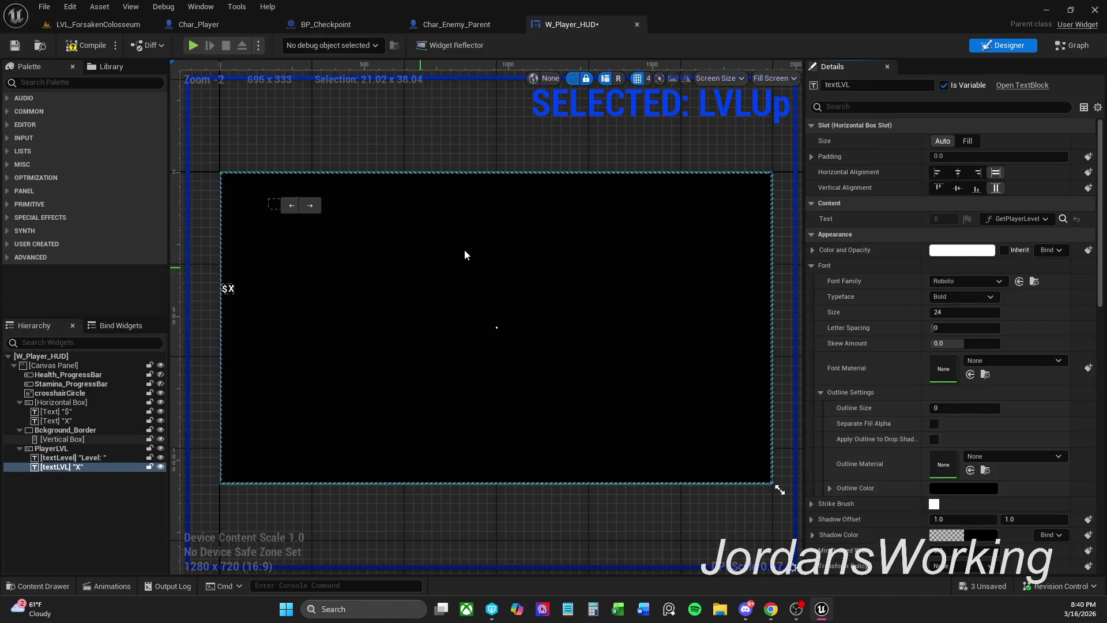
left_click(1071, 45)
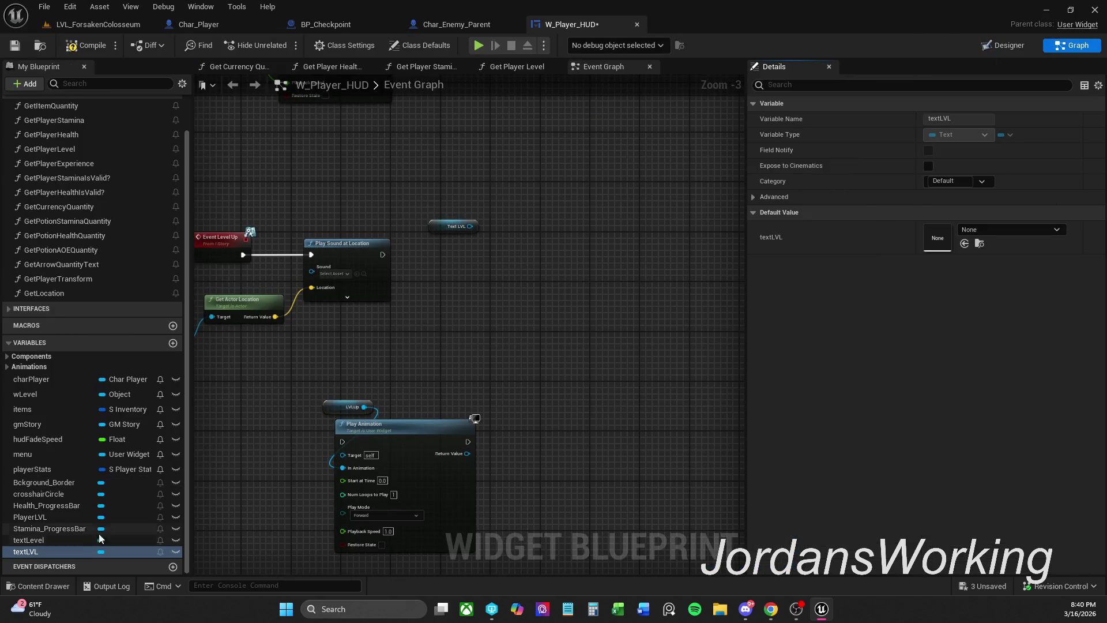
mouse_move(36, 540)
left_mouse_down()
mouse_move(482, 229)
mouse_move(569, 221)
left_mouse_up()
left_click(602, 245)
- Add a Set Render Opacity node on Text LVL with In Opacity 1, running after Play Sound at Location
mouse_move(469, 226)
left_mouse_down()
mouse_move(486, 236)
mouse_move(455, 252)
left_mouse_up()
type("set render")
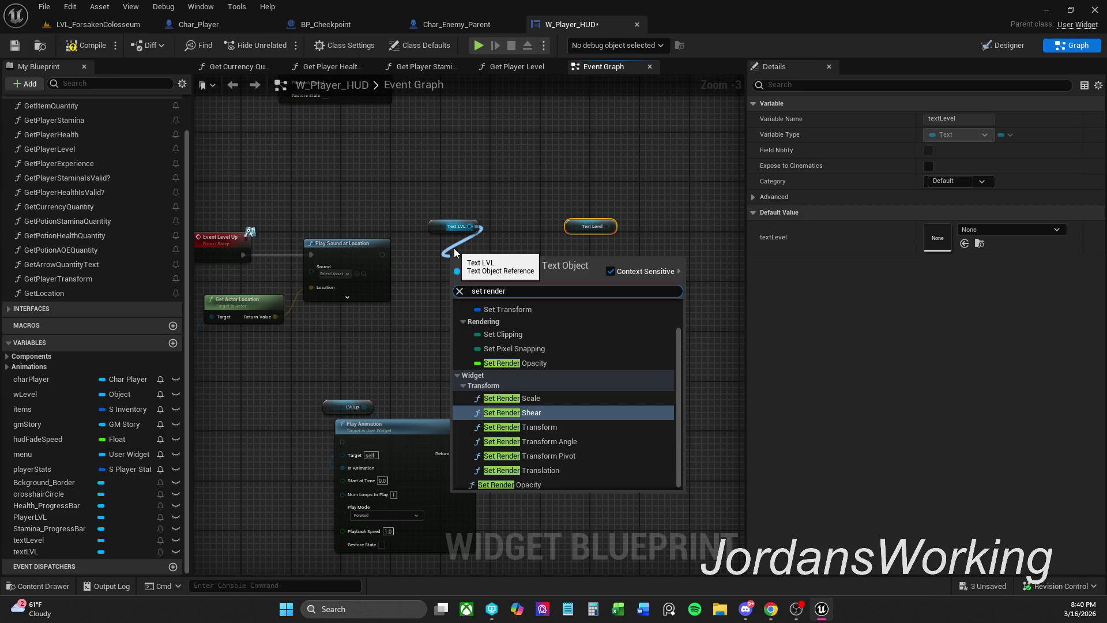
left_click(547, 483)
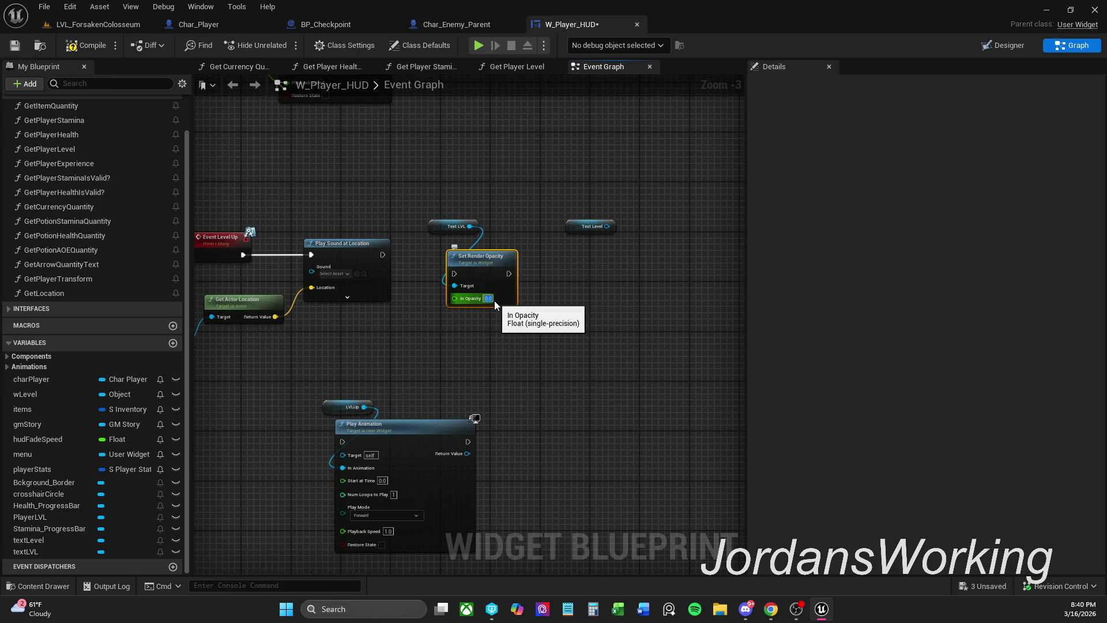
type("1")
mouse_move(454, 274)
left_mouse_down()
mouse_move(452, 282)
mouse_move(383, 255)
left_mouse_up()
left_click_drag(400, 308, 357, 292)
key("q")
- Connect Text Level to the Set Render Opacity target and tidy the getter nodes above it
left_click(582, 317)
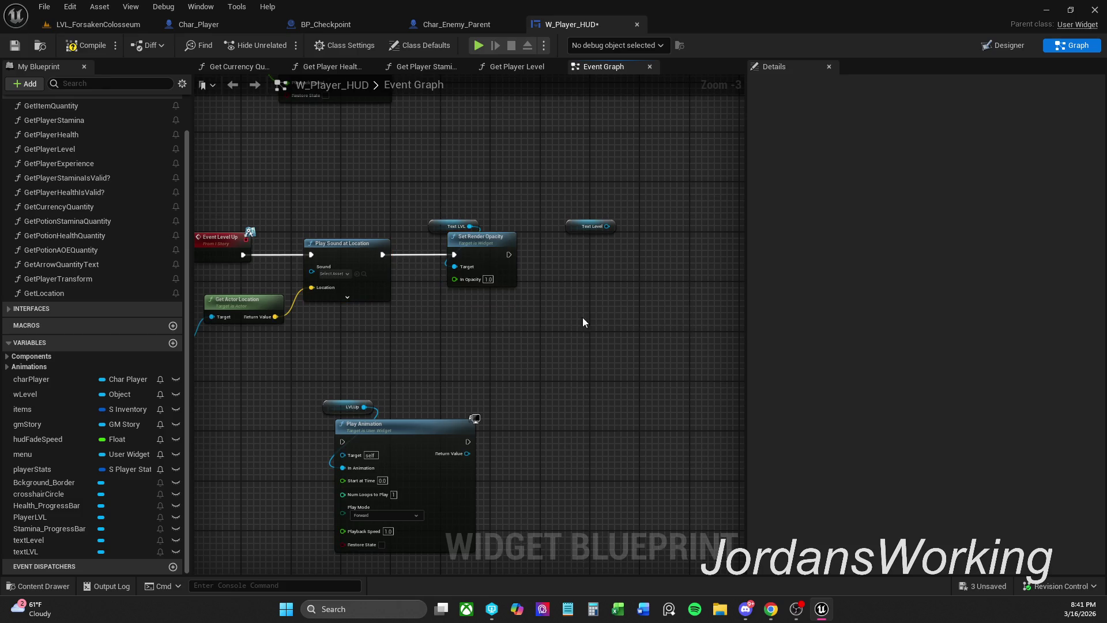
left_click_drag(433, 225, 421, 219)
left_click(596, 237)
left_click_drag(607, 226, 466, 269)
mouse_move(573, 226)
left_mouse_down()
mouse_move(393, 192)
mouse_move(396, 207)
mouse_move(462, 193)
left_mouse_up()
left_click(443, 219)
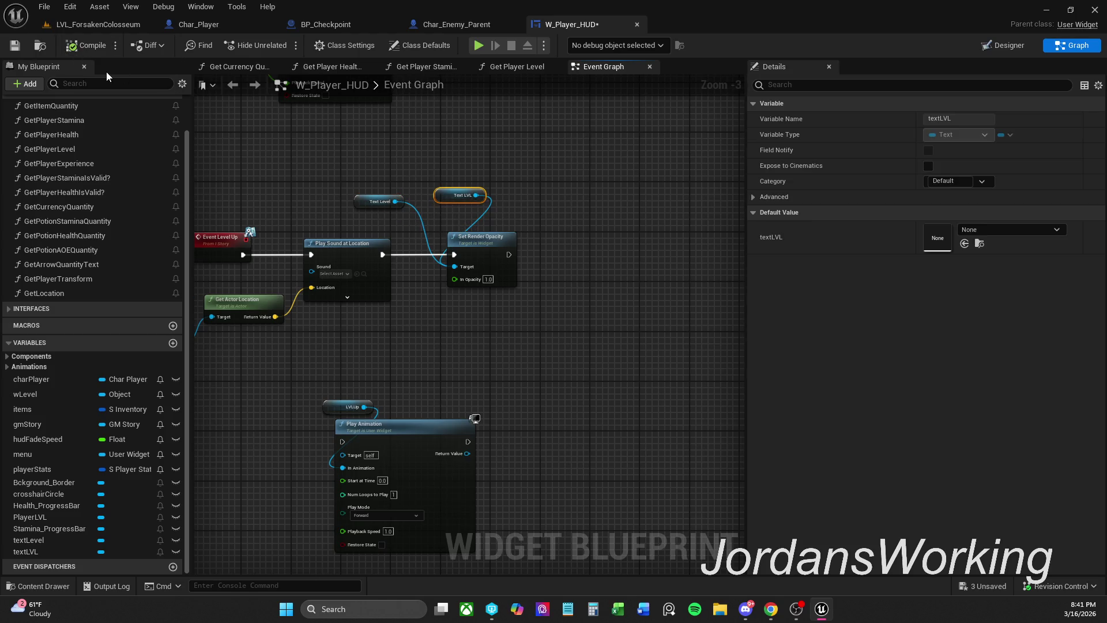
- Save the HUD widget and start a playtest of LVL_ForsakenColosseum
left_click(17, 47)
left_click(112, 25)
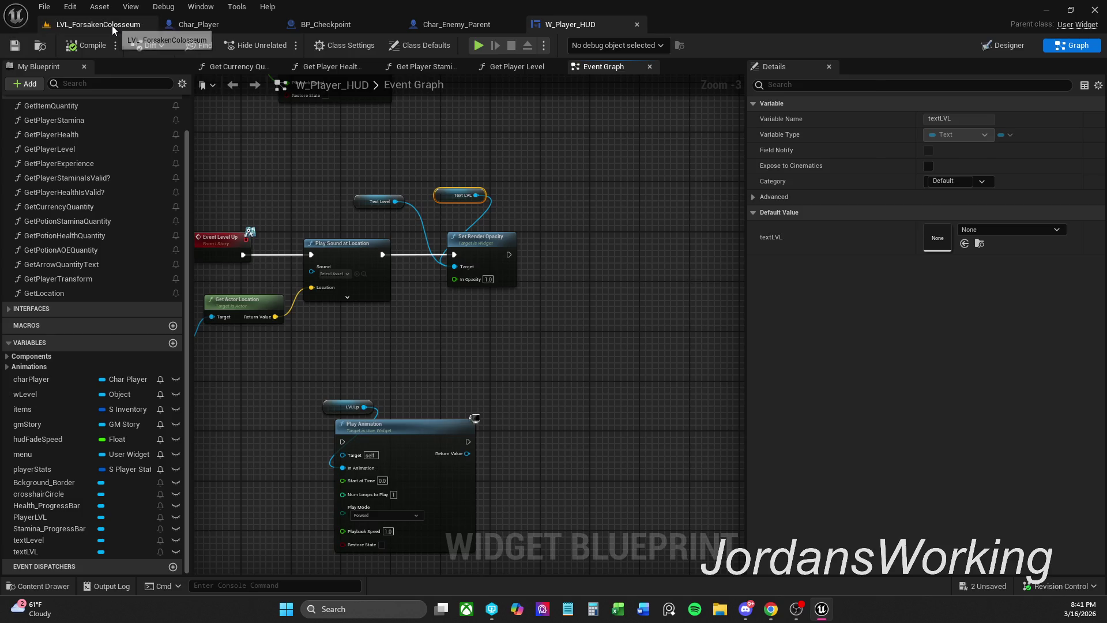
left_click(280, 45)
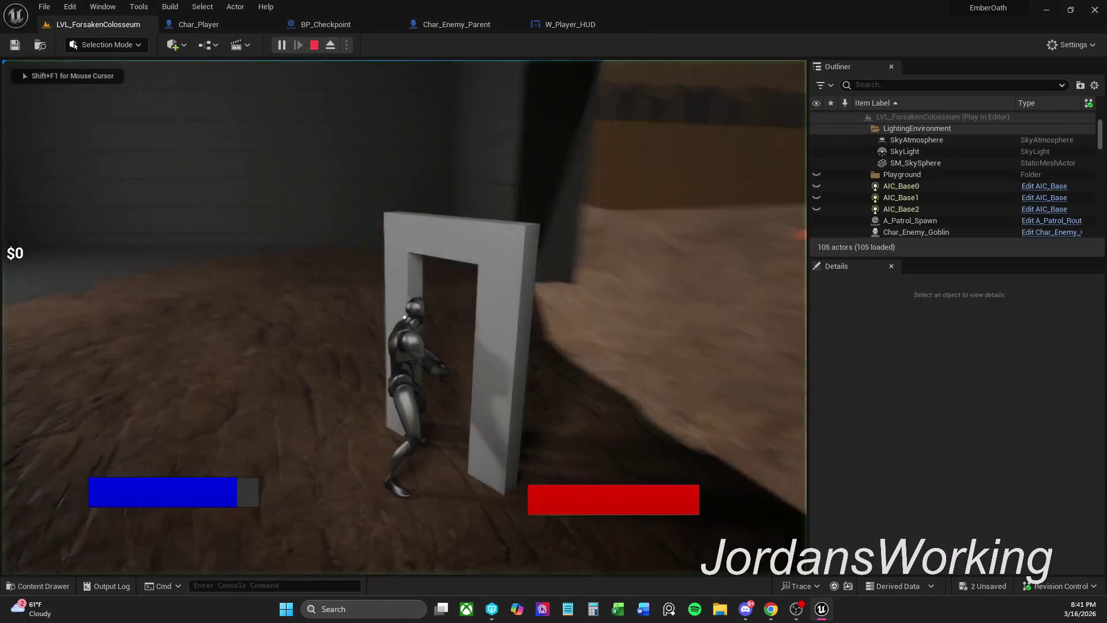
- Fight enemies until the HUD money reaches $23, then stop and return to W_Player_HUD's graph
key("w")
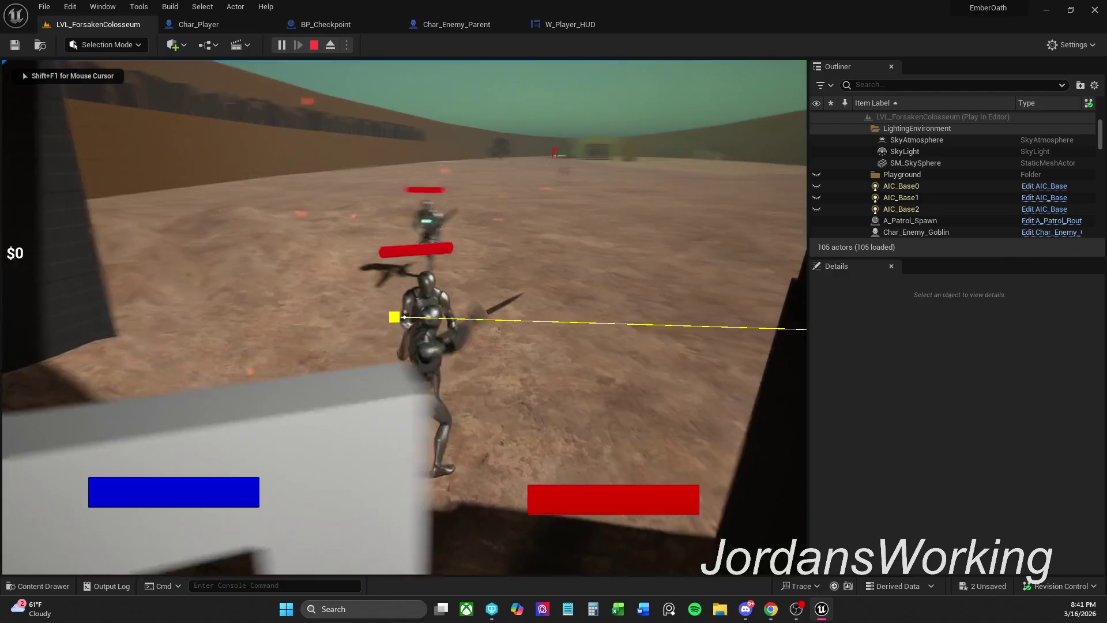
key("w")
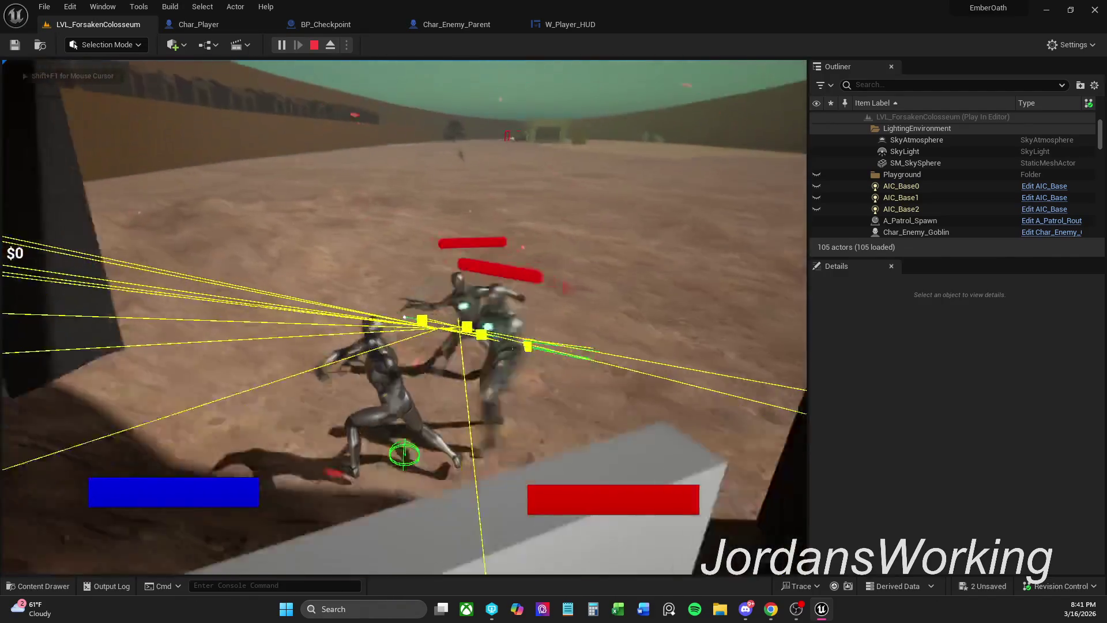
key("w")
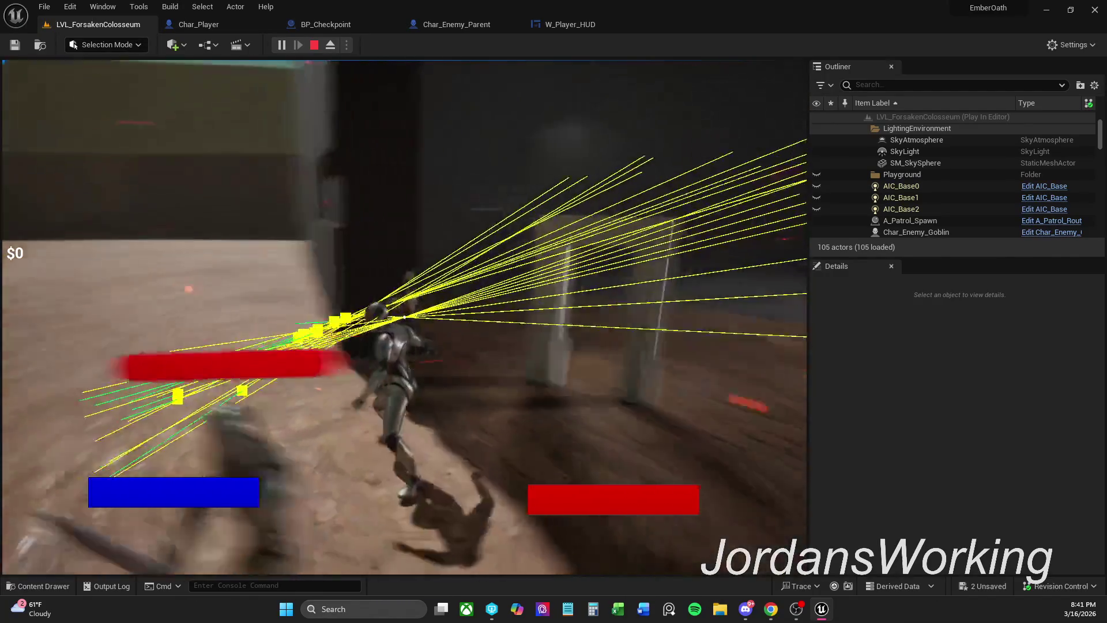
key("w")
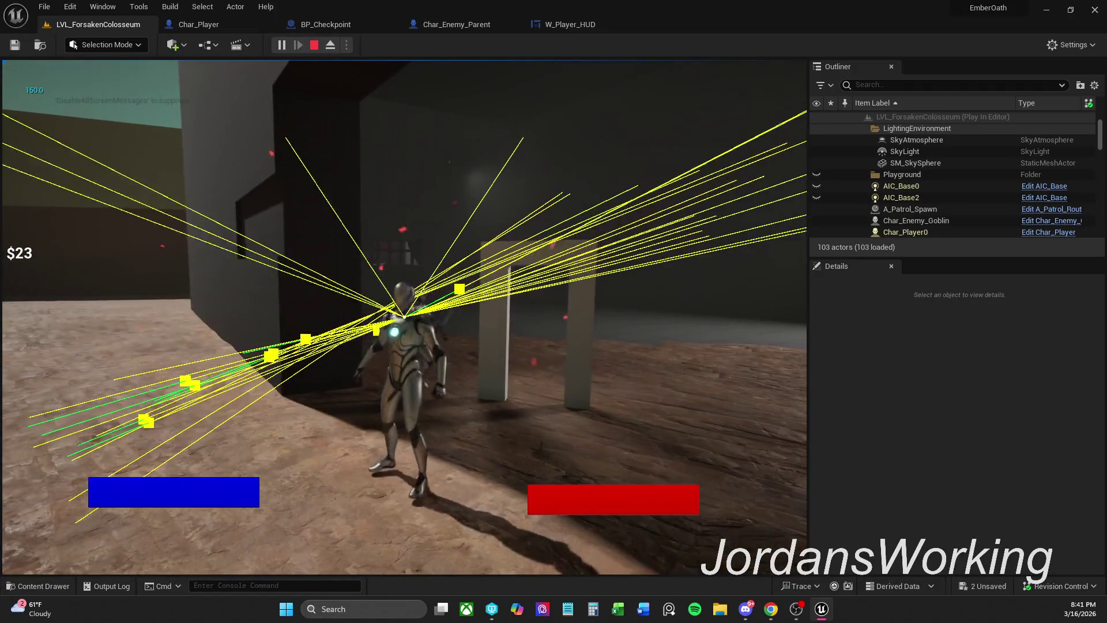
key("Escape")
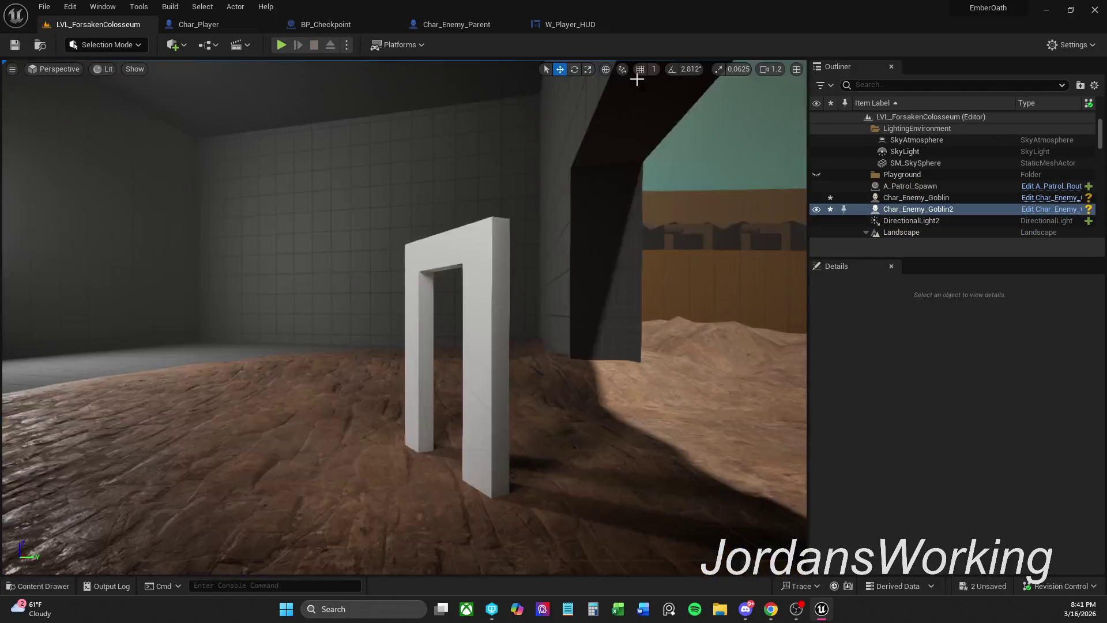
left_click(557, 27)
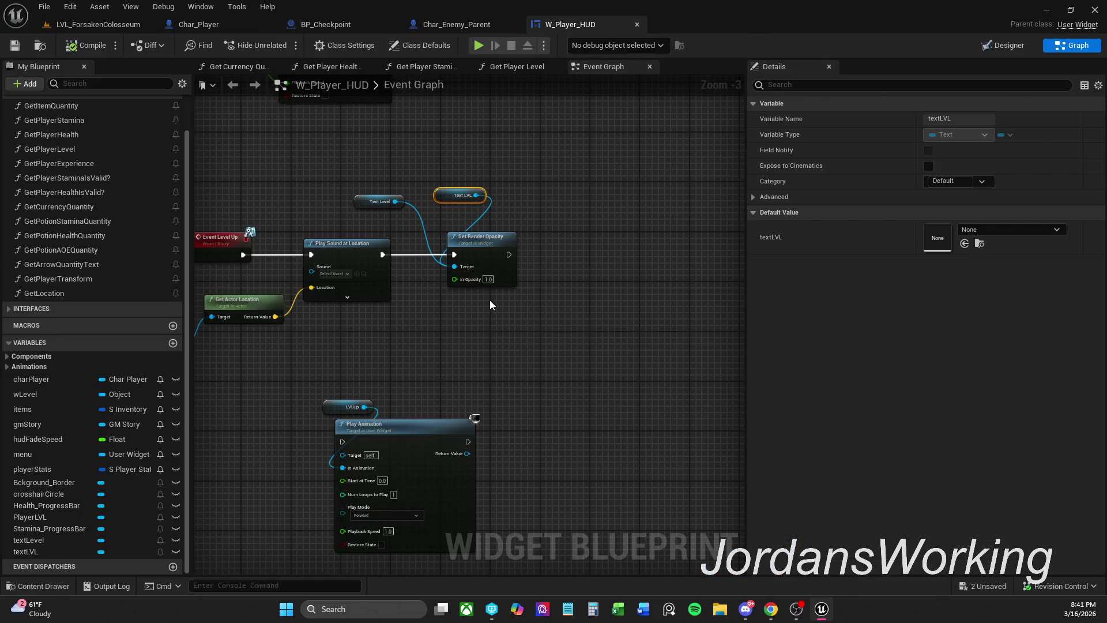
- Save every unsaved asset with File > Save All, then close Unreal Editor with Alt+F4
left_click(497, 248)
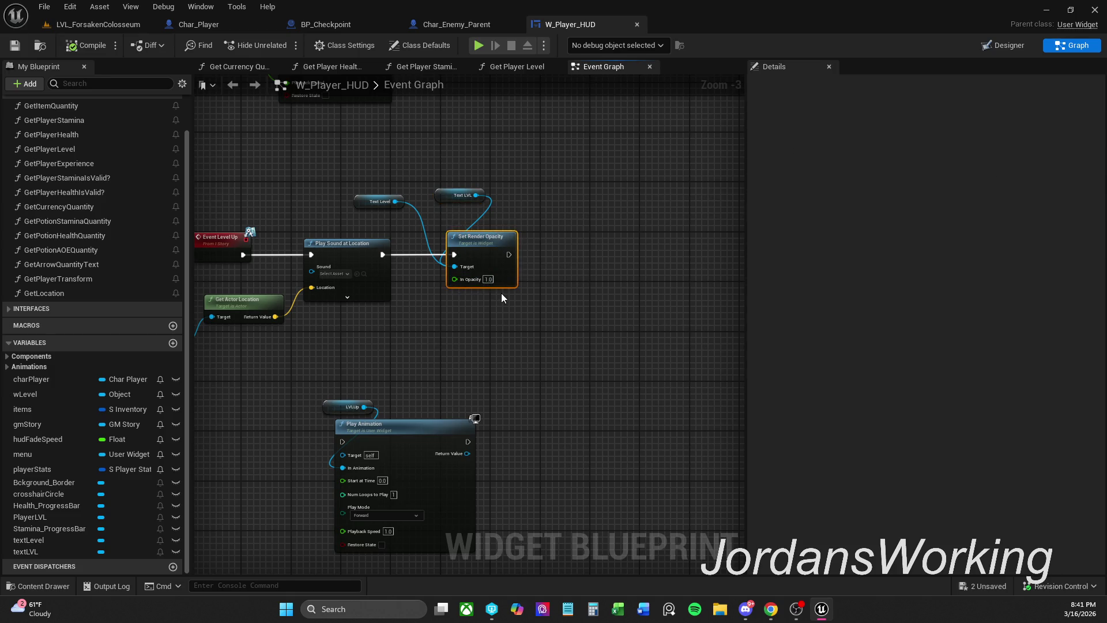
left_click_drag(260, 183, 369, 176)
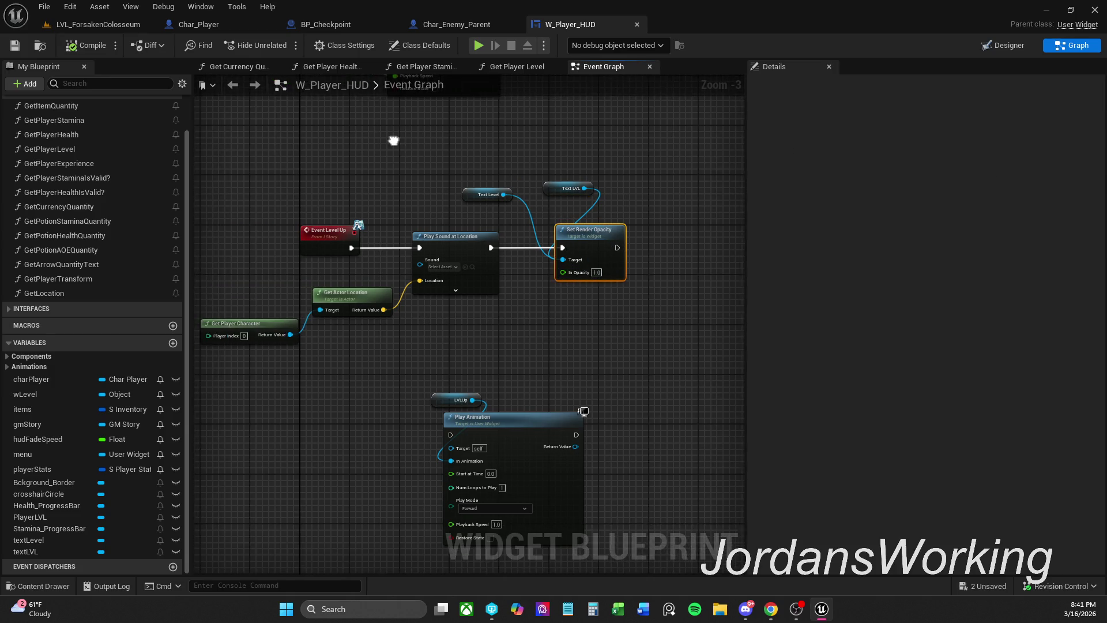
left_click(45, 6)
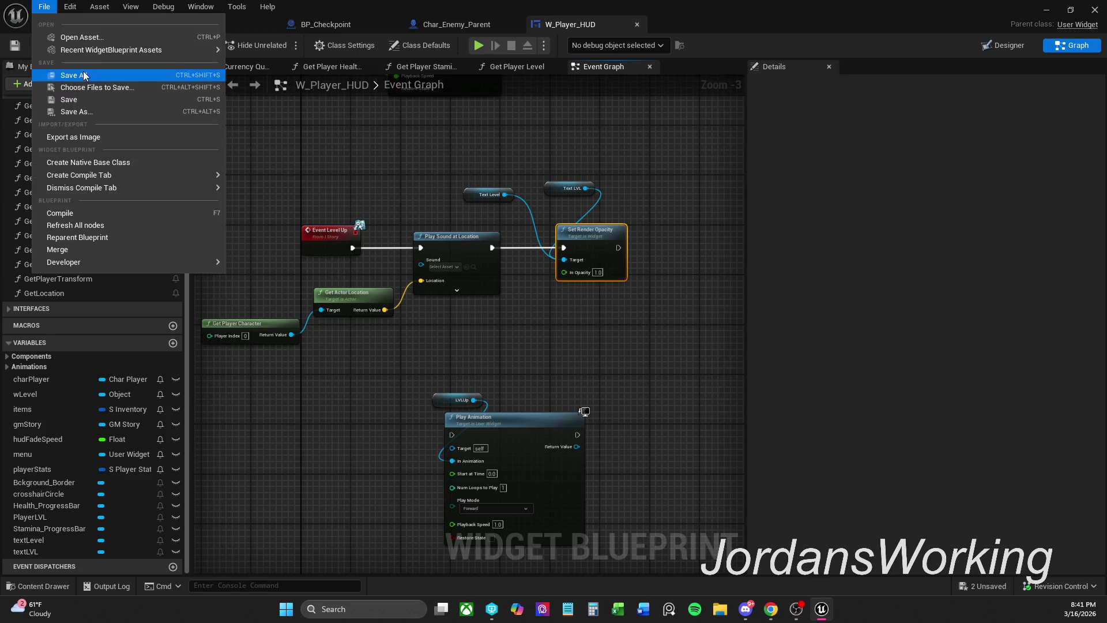
left_click(73, 75)
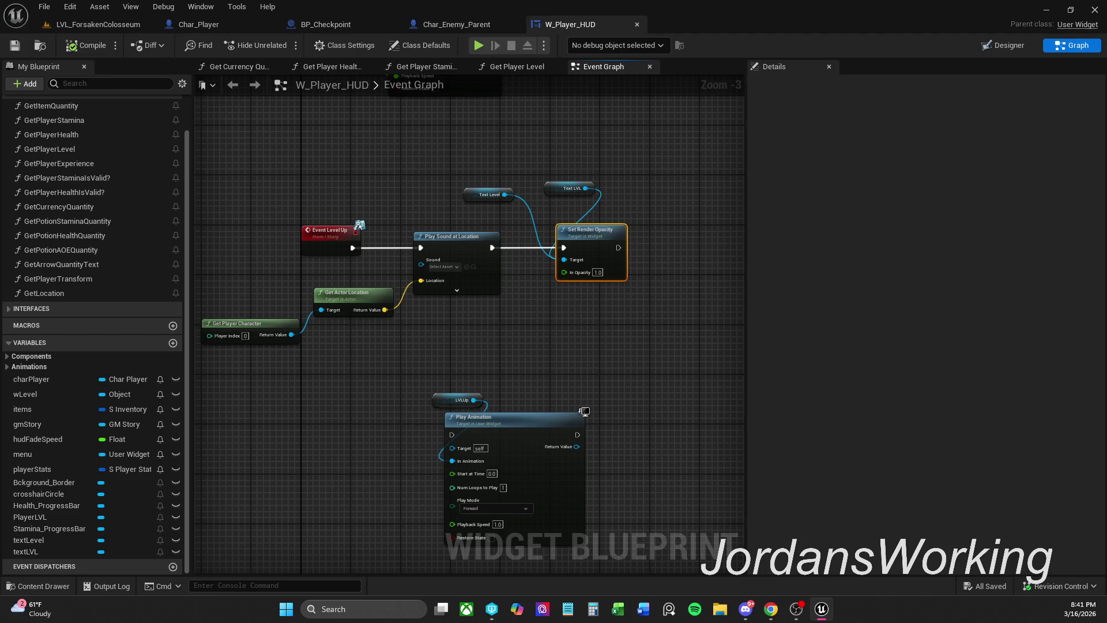
key("alt+F4")
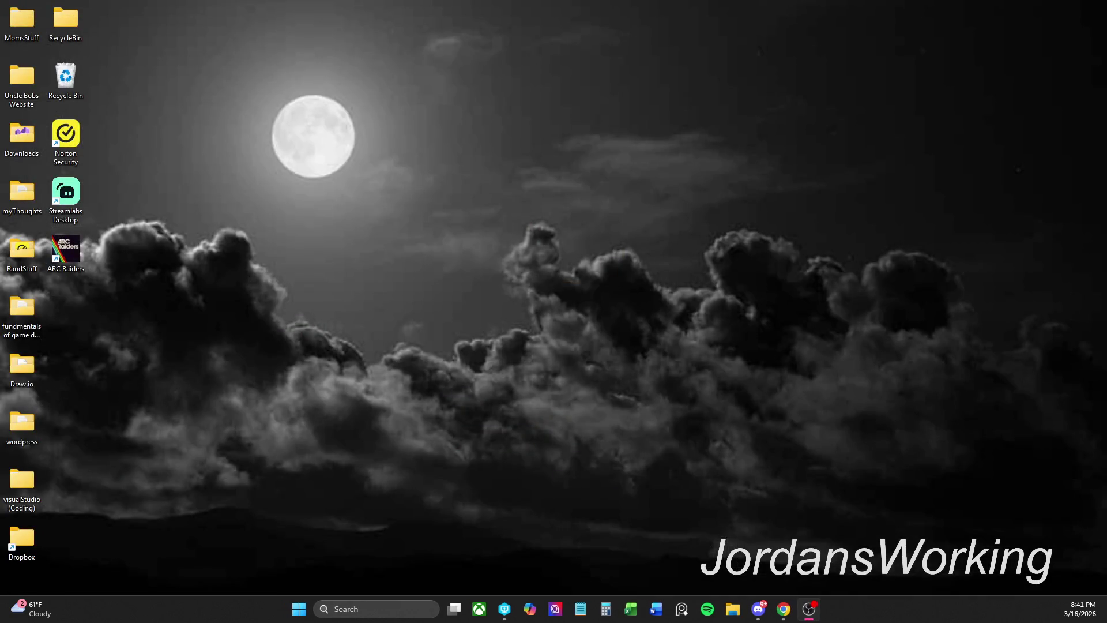